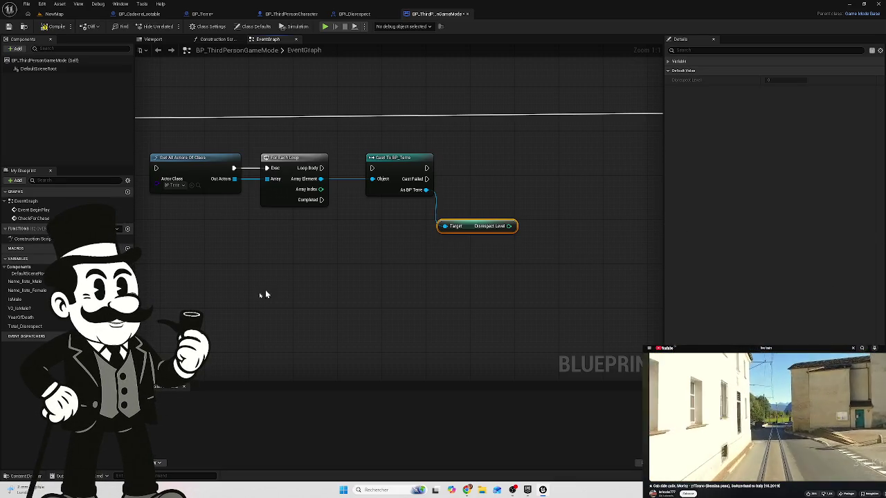
Wire Disrespect Level into a new integer Add node and shift the Disrespect Level node left.
{"action": "left_click_drag", "start_coordinate": [397, 307], "coordinate": [313, 279]}
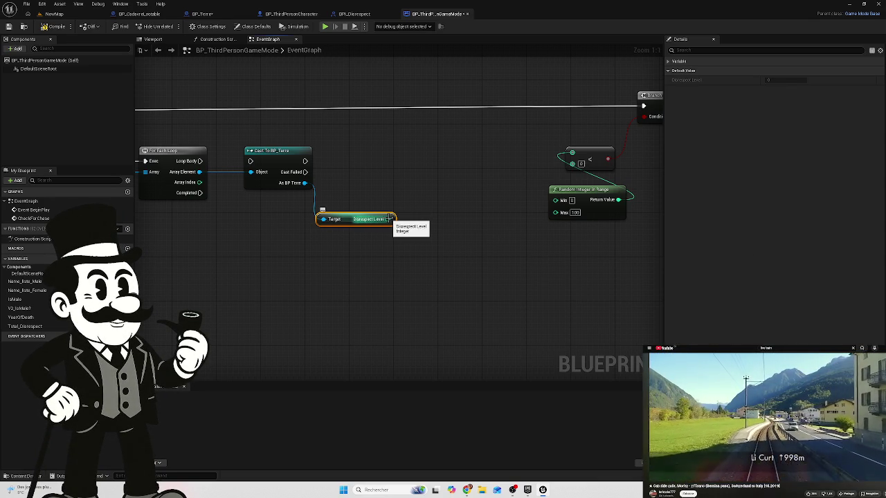
{"action": "left_click_drag", "start_coordinate": [389, 219], "coordinate": [395, 201]}
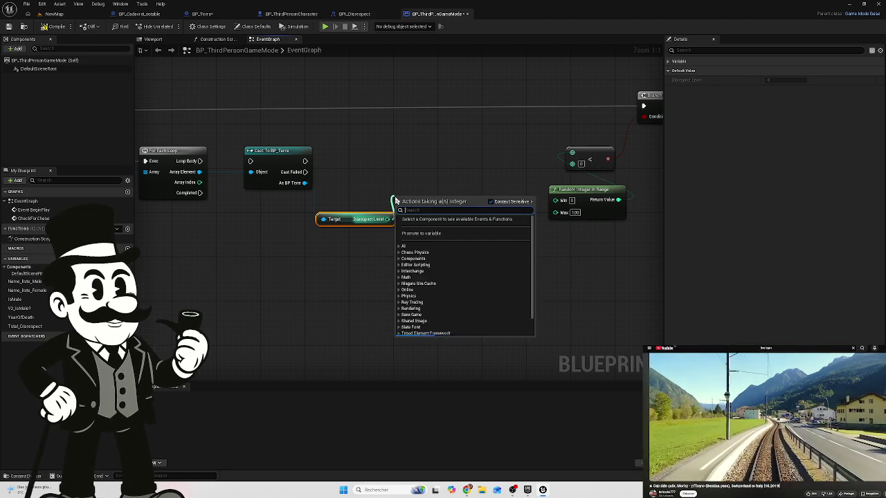
{"action": "type", "text": "add"}
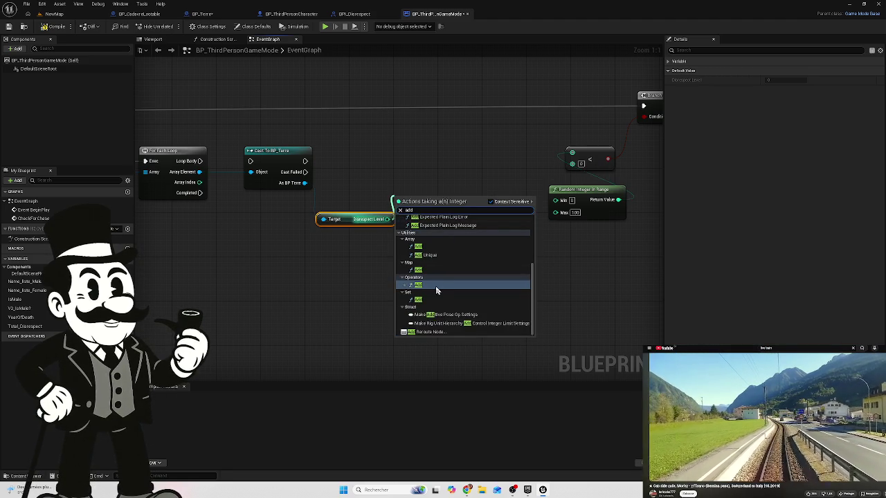
{"action": "left_click", "coordinate": [436, 286]}
{"action": "left_click", "coordinate": [357, 218]}
{"action": "left_click_drag", "start_coordinate": [346, 224], "coordinate": [318, 234]}
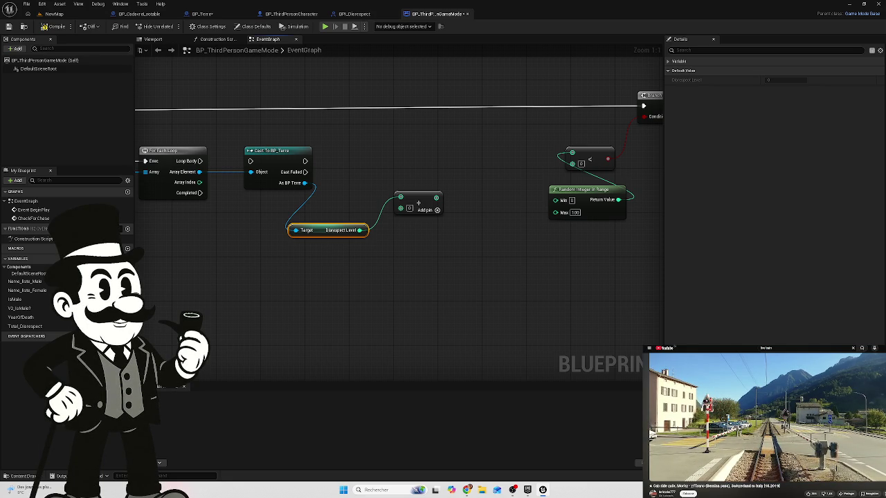
{"action": "mouse_move", "coordinate": [350, 200]}
{"action": "left_mouse_down"}
{"action": "mouse_move", "coordinate": [306, 231]}
{"action": "mouse_move", "coordinate": [340, 218]}
{"action": "left_mouse_up"}
Add a Total Disrespect getter and wire it into the Add node's second input.
{"action": "mouse_move", "coordinate": [422, 200]}
{"action": "left_mouse_down"}
{"action": "mouse_move", "coordinate": [430, 212]}
{"action": "mouse_move", "coordinate": [419, 218]}
{"action": "mouse_move", "coordinate": [430, 223]}
{"action": "left_mouse_up"}
{"action": "mouse_move", "coordinate": [21, 326]}
{"action": "left_mouse_down"}
{"action": "mouse_move", "coordinate": [311, 276]}
{"action": "mouse_move", "coordinate": [305, 269]}
{"action": "left_mouse_up"}
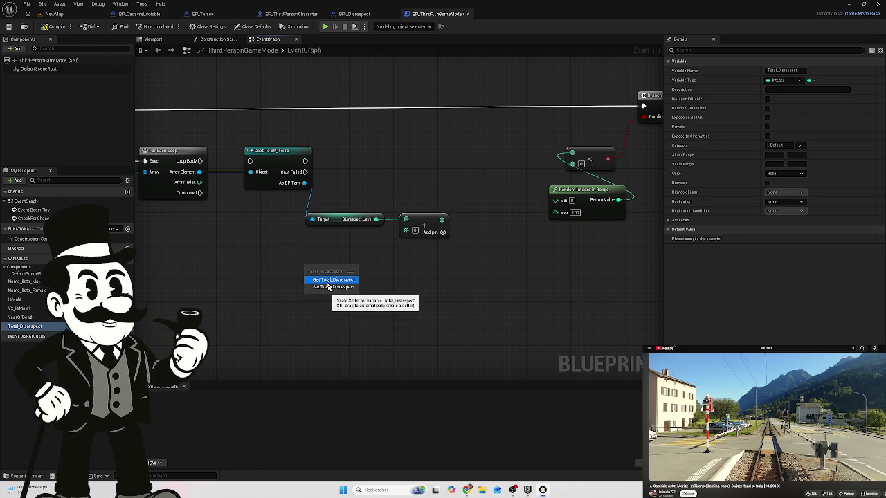
{"action": "left_click", "coordinate": [329, 281]}
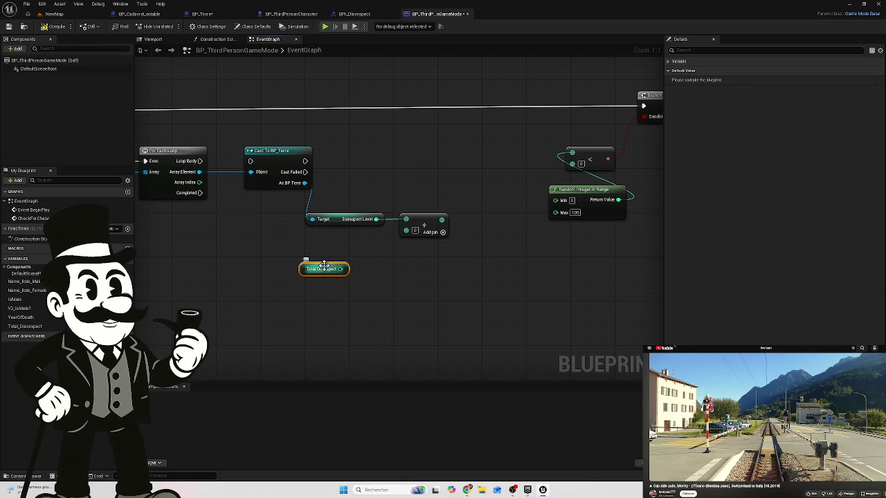
{"action": "mouse_move", "coordinate": [342, 269]}
{"action": "left_mouse_down"}
{"action": "mouse_move", "coordinate": [415, 247]}
{"action": "mouse_move", "coordinate": [405, 230]}
{"action": "left_mouse_up"}
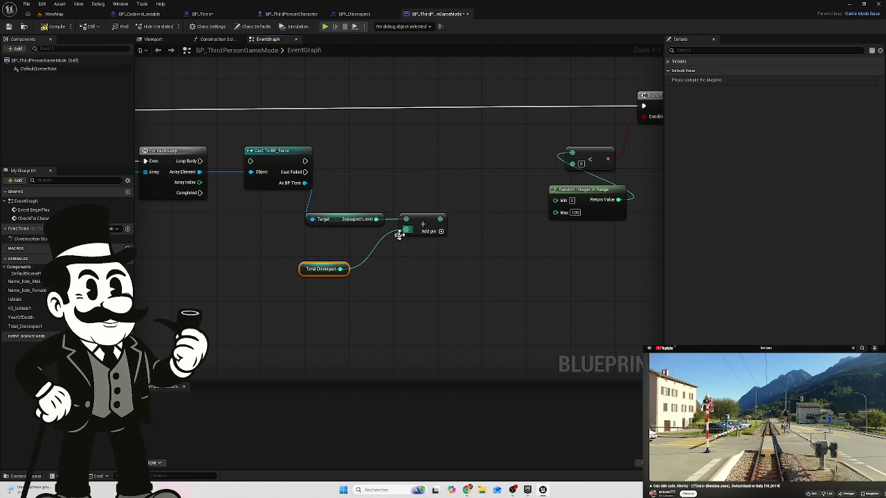
{"action": "left_click_drag", "start_coordinate": [318, 265], "coordinate": [341, 248]}
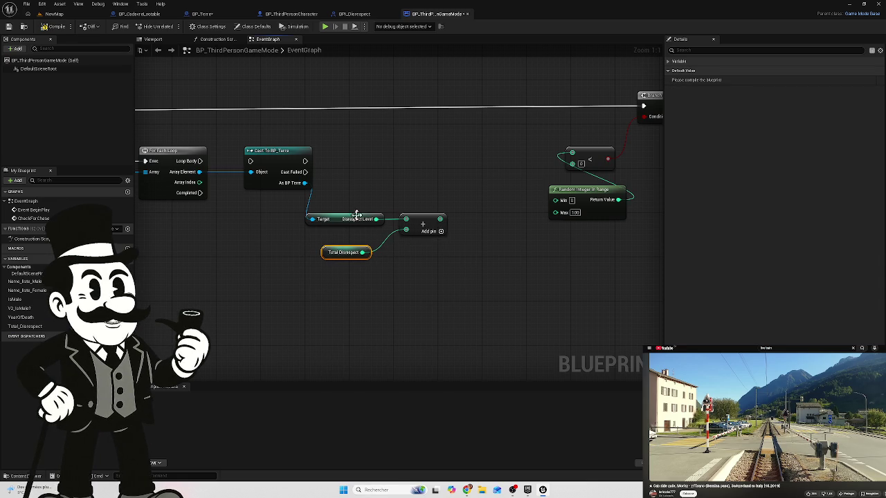
Drop Total_Disrespect into the graph above the Add node to prepare a setter.
{"action": "mouse_move", "coordinate": [440, 219]}
{"action": "left_mouse_down"}
{"action": "mouse_move", "coordinate": [356, 178]}
{"action": "mouse_move", "coordinate": [374, 172]}
{"action": "left_mouse_up"}
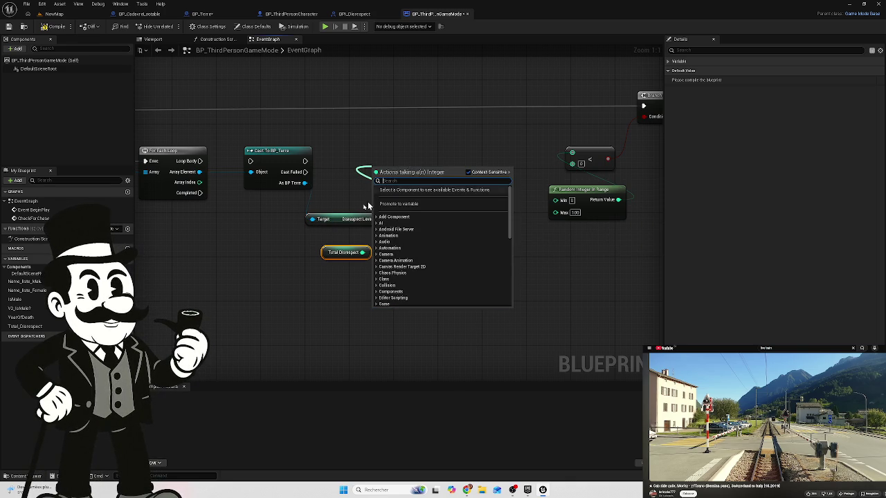
{"action": "left_click", "coordinate": [280, 282]}
{"action": "left_click_drag", "start_coordinate": [362, 252], "coordinate": [406, 229]}
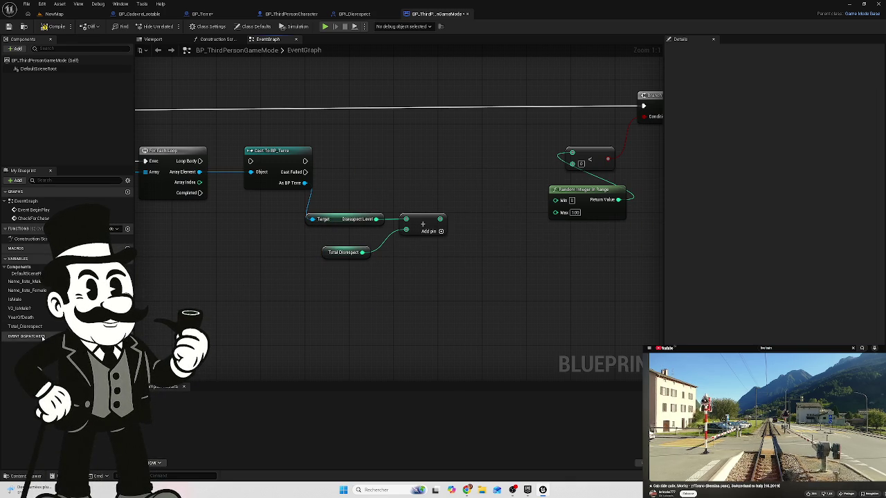
{"action": "left_click_drag", "start_coordinate": [25, 326], "coordinate": [389, 171]}
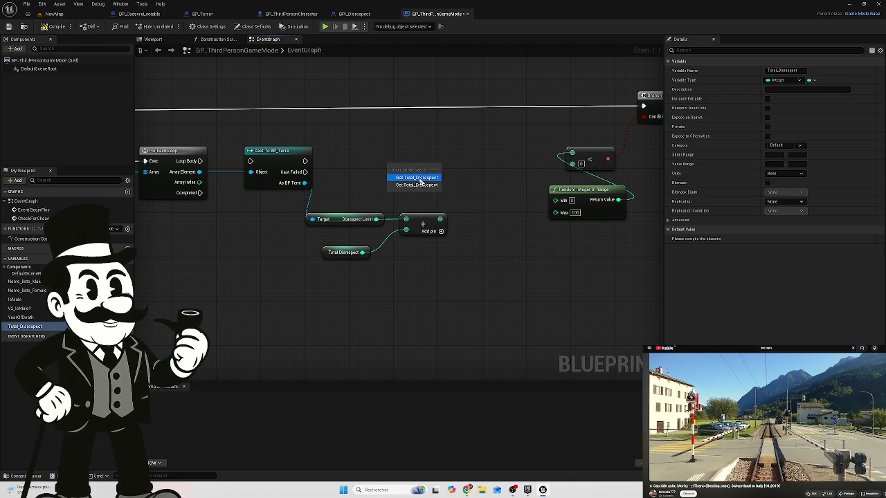
Create a SET Total Disrespect node fed by the Add result and reposition the getter.
{"action": "left_click", "coordinate": [415, 184]}
{"action": "mouse_move", "coordinate": [440, 218]}
{"action": "left_mouse_down"}
{"action": "mouse_move", "coordinate": [372, 188]}
{"action": "mouse_move", "coordinate": [392, 179]}
{"action": "left_mouse_up"}
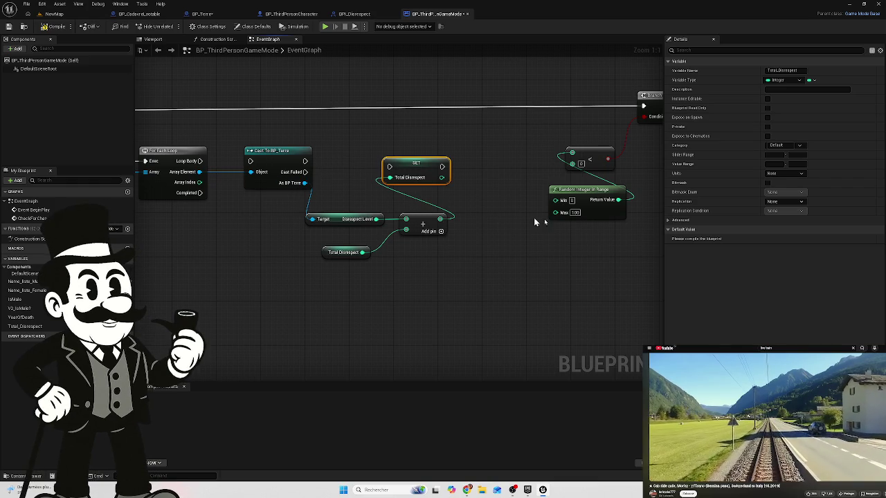
{"action": "left_click", "coordinate": [346, 252]}
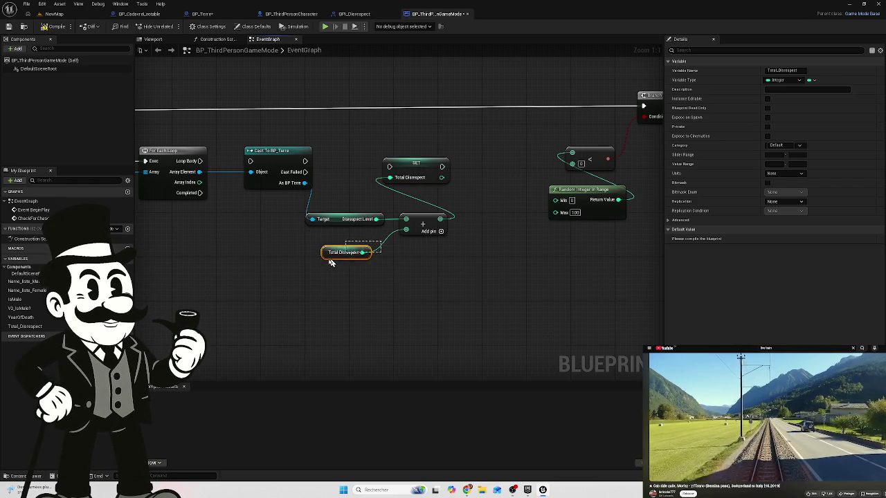
{"action": "mouse_move", "coordinate": [346, 251]}
{"action": "left_mouse_down"}
{"action": "mouse_move", "coordinate": [362, 271]}
{"action": "mouse_move", "coordinate": [413, 273]}
{"action": "left_mouse_up"}
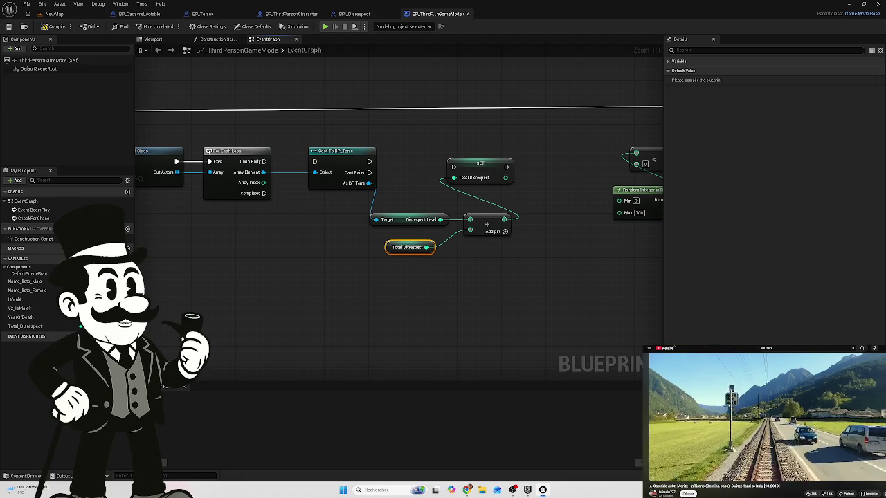
{"action": "mouse_move", "coordinate": [259, 254]}
{"action": "left_mouse_down"}
{"action": "mouse_move", "coordinate": [296, 242]}
{"action": "mouse_move", "coordinate": [373, 247]}
{"action": "left_mouse_up"}
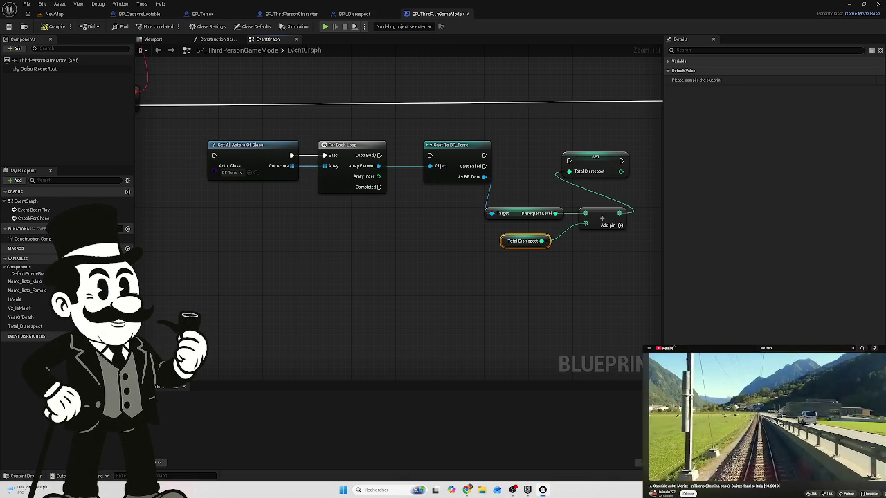
{"action": "mouse_move", "coordinate": [414, 219]}
{"action": "left_mouse_down"}
{"action": "mouse_move", "coordinate": [295, 194]}
{"action": "mouse_move", "coordinate": [328, 185]}
{"action": "left_mouse_up"}
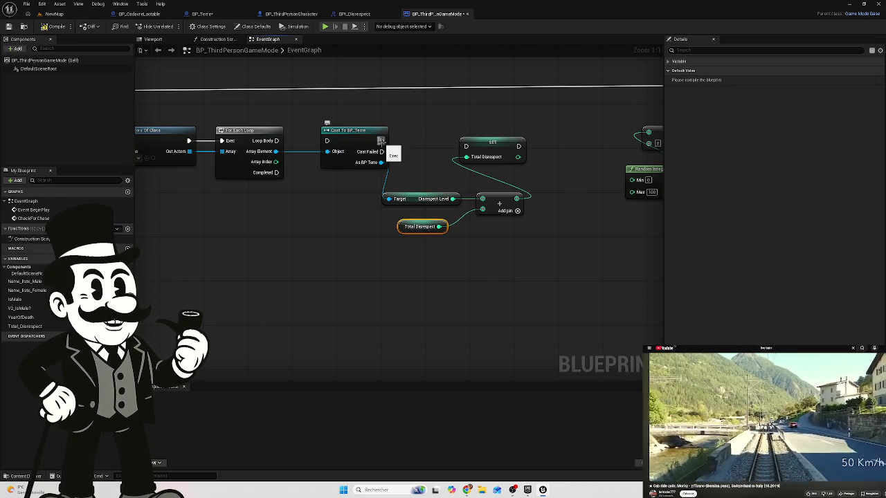
Wire Loop Body into Cast To BP_Terre and the cast's success exec into SET Total Disrespect.
{"action": "left_click_drag", "start_coordinate": [278, 141], "coordinate": [326, 140]}
{"action": "left_click_drag", "start_coordinate": [382, 141], "coordinate": [467, 146]}
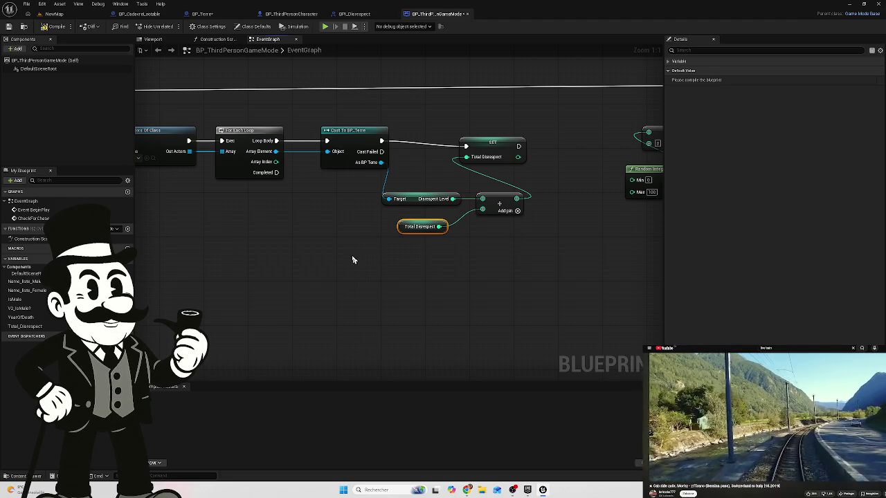
{"action": "scroll", "coordinate": [352, 260], "scroll_direction": "down", "scroll_amount": 1}
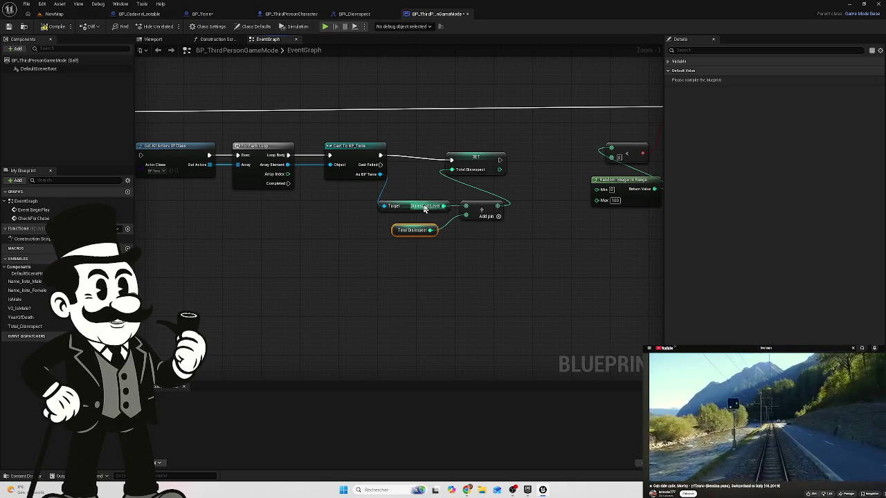
{"action": "mouse_move", "coordinate": [517, 140]}
{"action": "left_mouse_down"}
{"action": "mouse_move", "coordinate": [473, 199]}
{"action": "mouse_move", "coordinate": [484, 181]}
{"action": "mouse_move", "coordinate": [471, 149]}
{"action": "mouse_move", "coordinate": [478, 155]}
{"action": "left_mouse_up"}
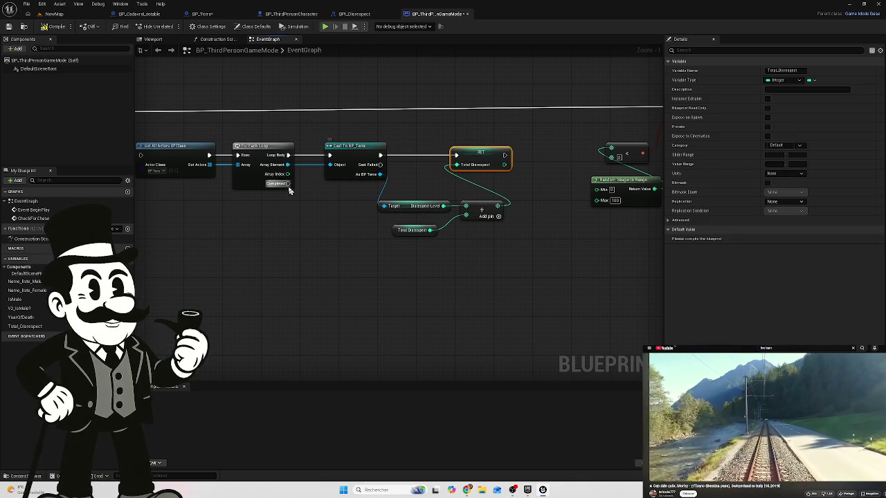
{"action": "scroll", "coordinate": [339, 199], "scroll_direction": "down", "scroll_amount": 3}
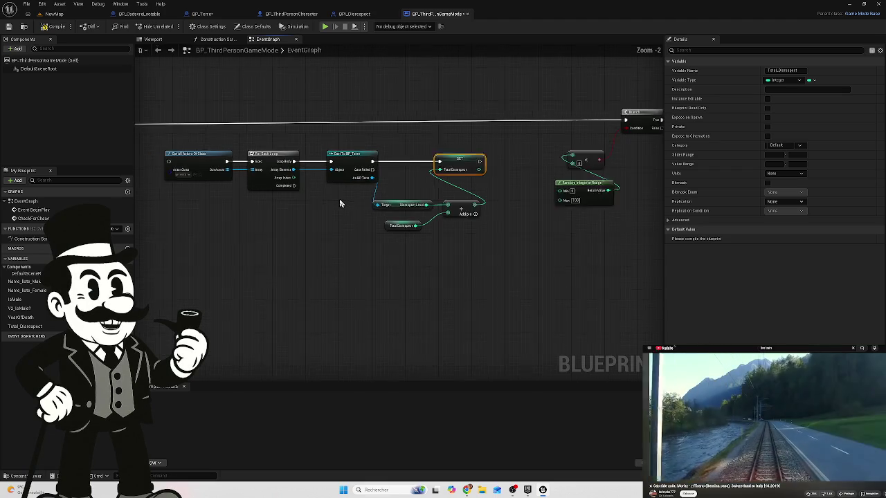
{"action": "mouse_move", "coordinate": [271, 198]}
{"action": "left_mouse_down"}
{"action": "mouse_move", "coordinate": [362, 146]}
{"action": "mouse_move", "coordinate": [490, 206]}
{"action": "mouse_move", "coordinate": [225, 166]}
{"action": "mouse_move", "coordinate": [421, 168]}
{"action": "left_mouse_up"}
{"action": "scroll", "coordinate": [570, 173], "scroll_direction": "down", "scroll_amount": 2}
{"action": "scroll", "coordinate": [362, 191], "scroll_direction": "up", "scroll_amount": 5}
{"action": "left_click_drag", "start_coordinate": [362, 190], "coordinate": [468, 187]}
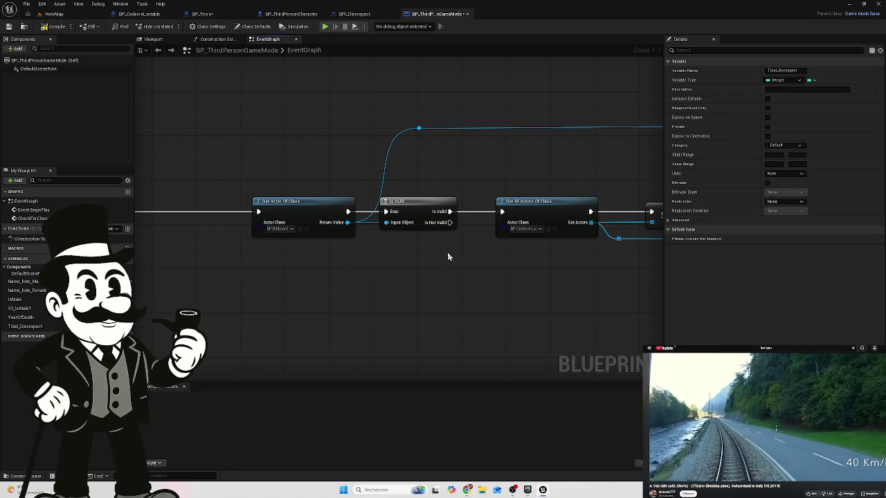
{"action": "scroll", "coordinate": [447, 252], "scroll_direction": "down", "scroll_amount": 5}
{"action": "scroll", "coordinate": [398, 243], "scroll_direction": "up", "scroll_amount": 2}
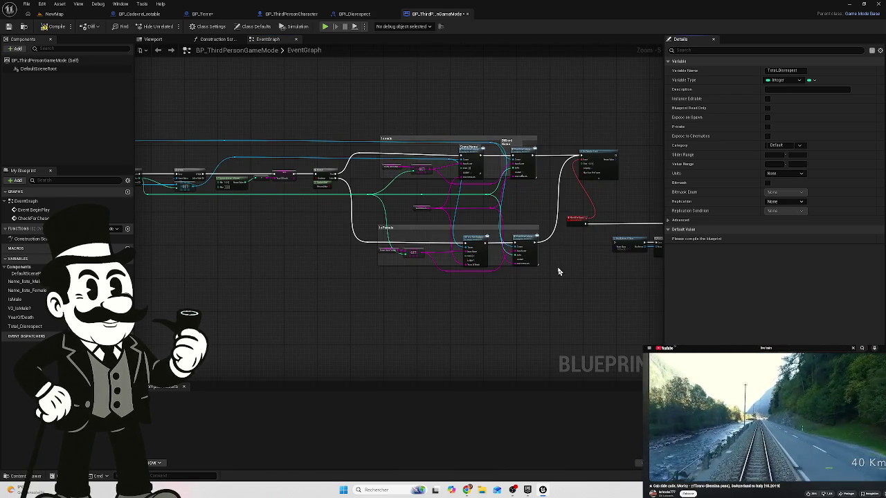
{"action": "scroll", "coordinate": [276, 231], "scroll_direction": "up", "scroll_amount": 2}
{"action": "scroll", "coordinate": [309, 200], "scroll_direction": "up", "scroll_amount": 1}
{"action": "left_click_drag", "start_coordinate": [362, 270], "coordinate": [302, 272]}
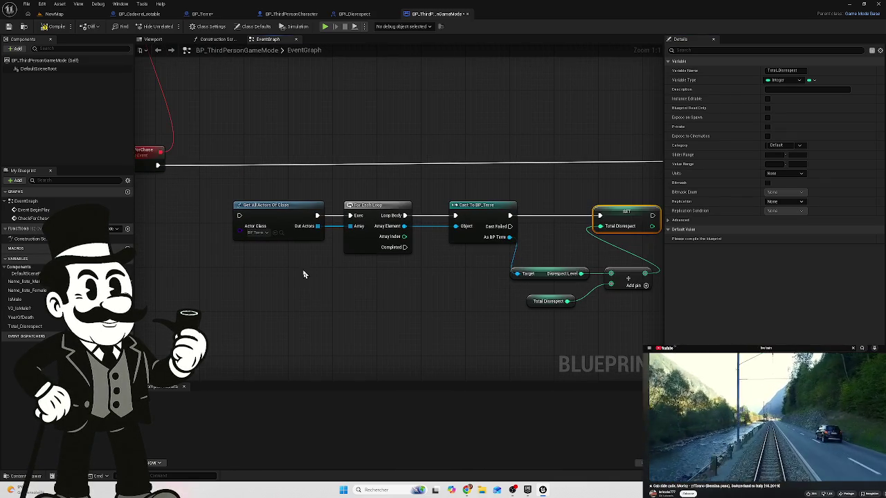
{"action": "scroll", "coordinate": [364, 269], "scroll_direction": "down", "scroll_amount": 1}
{"action": "left_click_drag", "start_coordinate": [364, 269], "coordinate": [423, 240]}
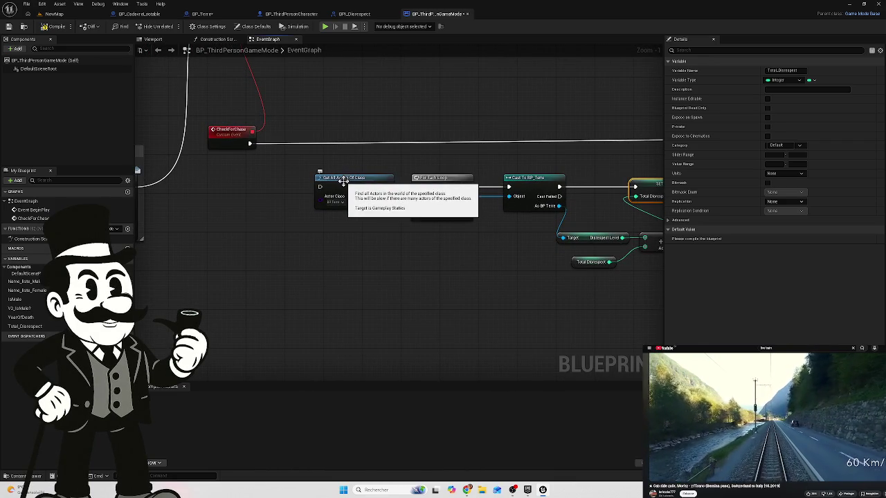
Try an Is Valid Index node on Out Actors, then delete it.
{"action": "mouse_move", "coordinate": [344, 180]}
{"action": "left_mouse_down"}
{"action": "mouse_move", "coordinate": [231, 177]}
{"action": "mouse_move", "coordinate": [256, 178]}
{"action": "left_mouse_up"}
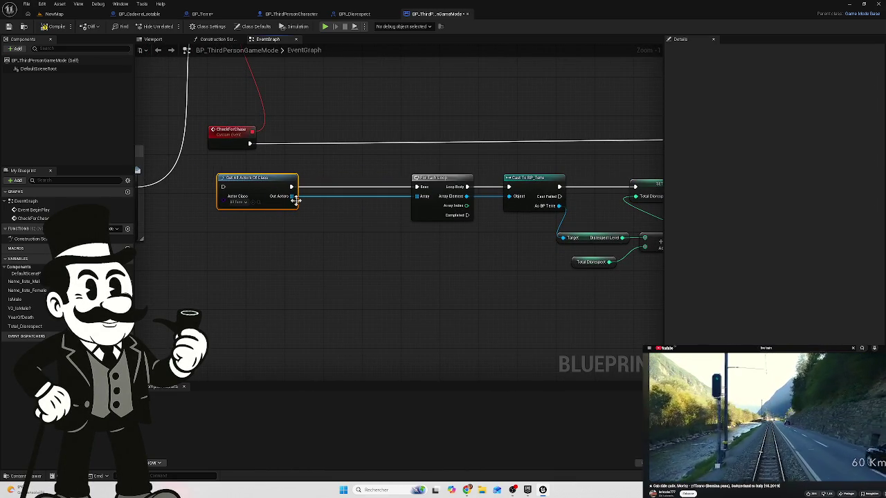
{"action": "left_click_drag", "start_coordinate": [295, 199], "coordinate": [324, 227]}
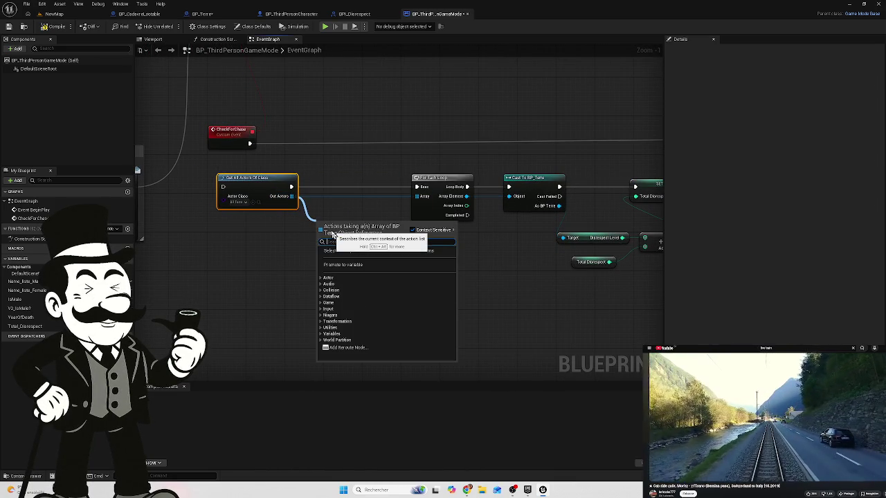
{"action": "type", "text": "is v"}
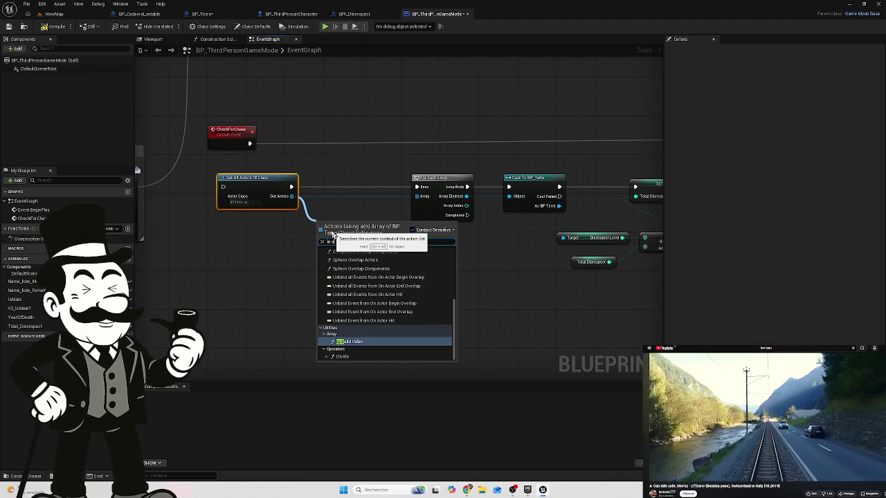
{"action": "left_click", "coordinate": [354, 342]}
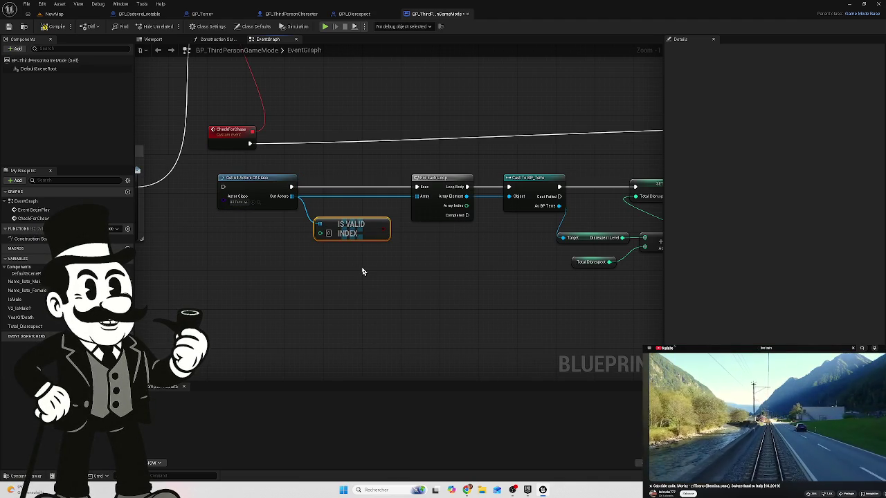
{"action": "key", "text": "Delete"}
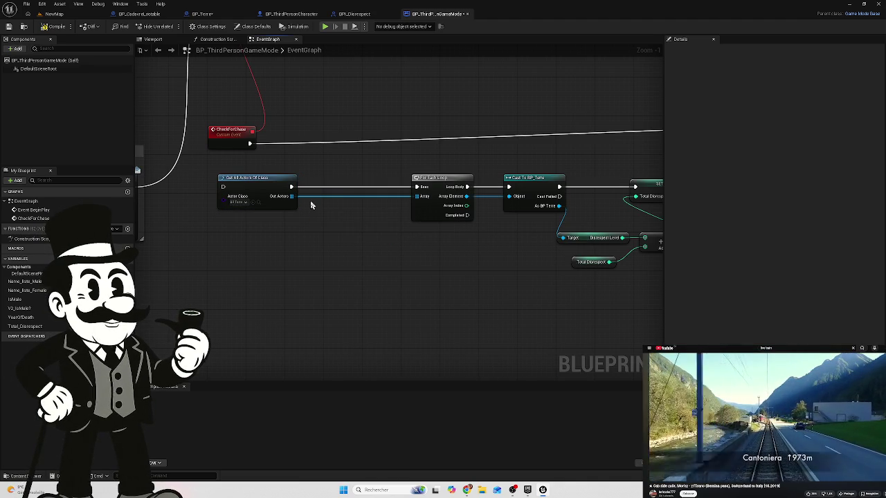
Move Get All Actors Of Class and For Each Loop left, and add Is Valid on Array Element.
{"action": "mouse_move", "coordinate": [272, 178]}
{"action": "left_mouse_down"}
{"action": "mouse_move", "coordinate": [373, 179]}
{"action": "mouse_move", "coordinate": [353, 181]}
{"action": "left_mouse_up"}
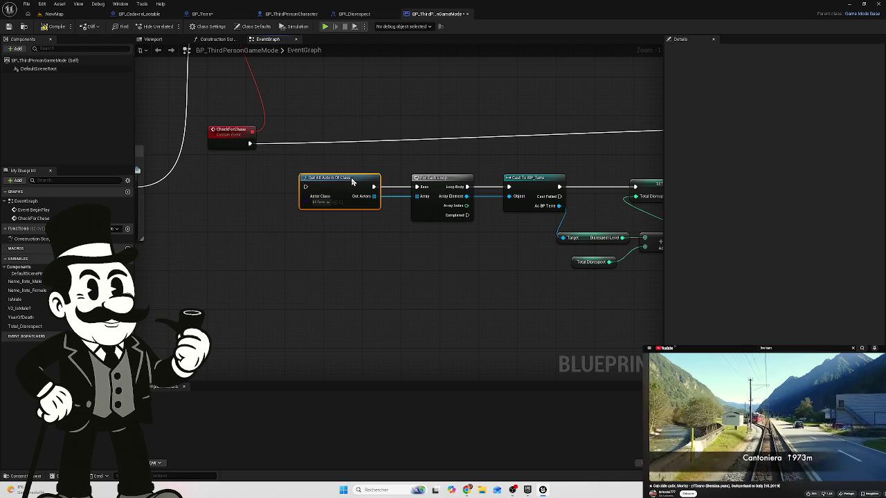
{"action": "left_click_drag", "start_coordinate": [444, 168], "coordinate": [366, 214]}
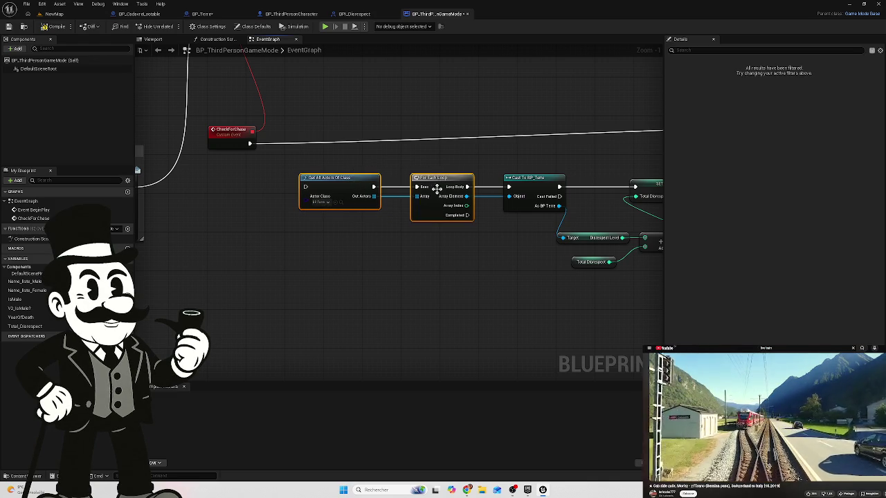
{"action": "mouse_move", "coordinate": [435, 181]}
{"action": "left_mouse_down"}
{"action": "mouse_move", "coordinate": [333, 181]}
{"action": "mouse_move", "coordinate": [389, 203]}
{"action": "mouse_move", "coordinate": [397, 227]}
{"action": "left_mouse_up"}
{"action": "type", "text": "is v"}
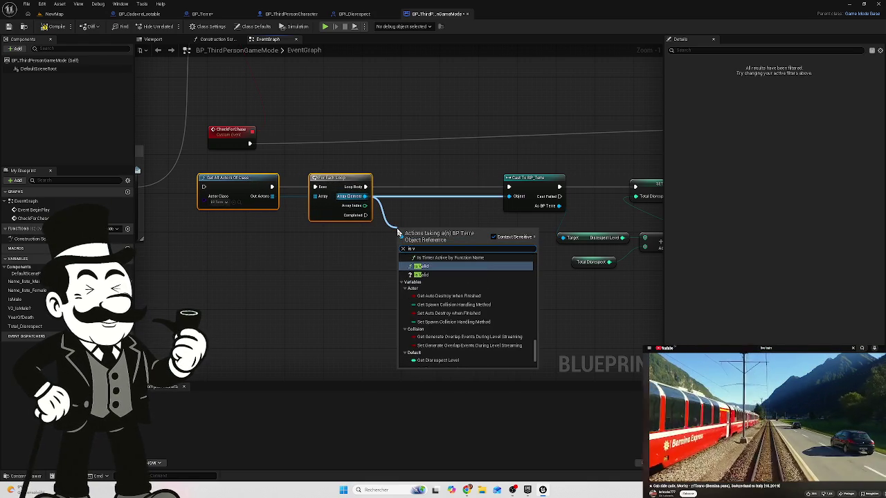
{"action": "left_click", "coordinate": [421, 275]}
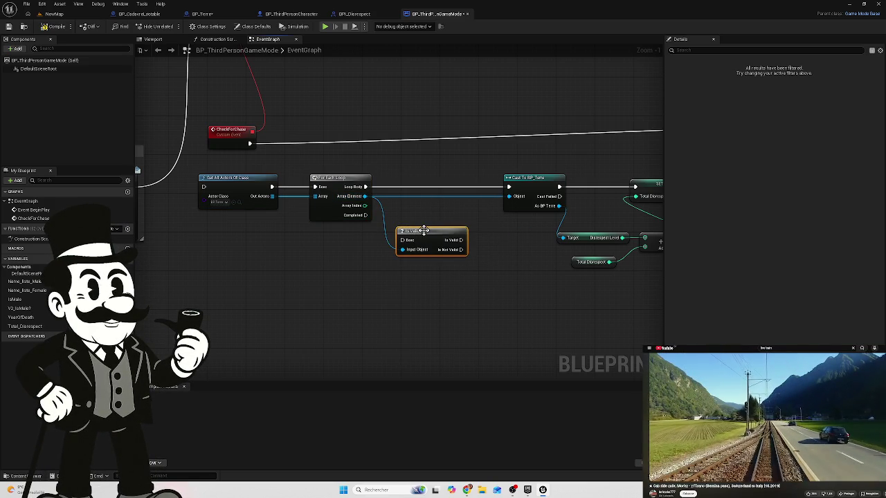
Place Is Valid between Loop Body and the Cast To BP_Terre exec input.
{"action": "mouse_move", "coordinate": [423, 240]}
{"action": "left_mouse_down"}
{"action": "mouse_move", "coordinate": [409, 197]}
{"action": "mouse_move", "coordinate": [419, 216]}
{"action": "left_mouse_up"}
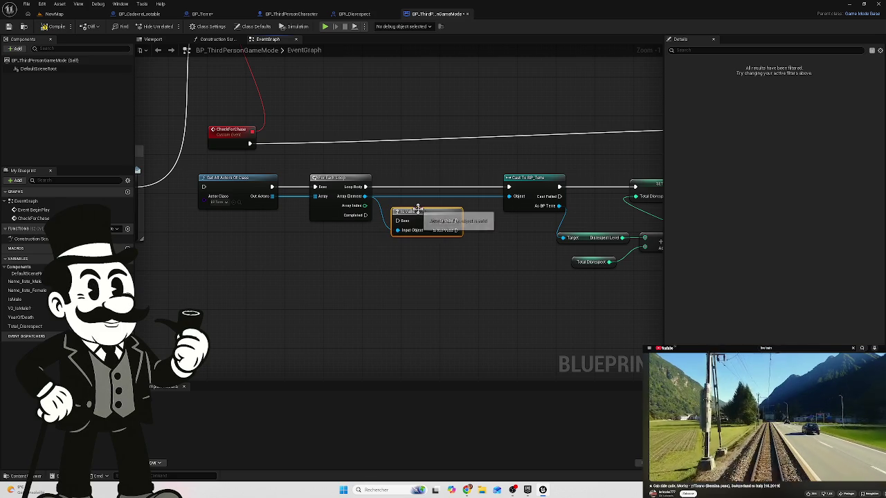
{"action": "left_click_drag", "start_coordinate": [365, 187], "coordinate": [399, 225]}
{"action": "left_click_drag", "start_coordinate": [457, 220], "coordinate": [510, 187]}
{"action": "mouse_move", "coordinate": [425, 218]}
{"action": "left_mouse_down"}
{"action": "mouse_move", "coordinate": [424, 164]}
{"action": "mouse_move", "coordinate": [434, 169]}
{"action": "left_mouse_up"}
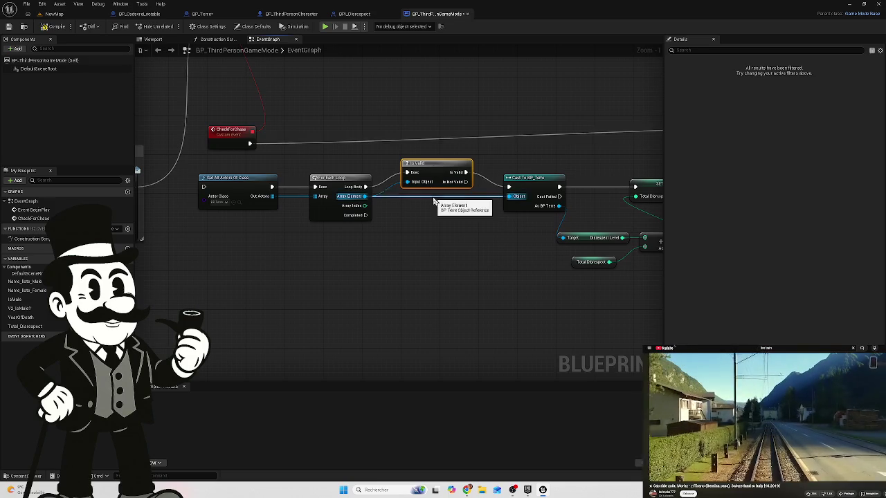
Add two reroute points to run the Array Element wire beneath the nodes into the cast.
{"action": "double_click", "coordinate": [404, 198]}
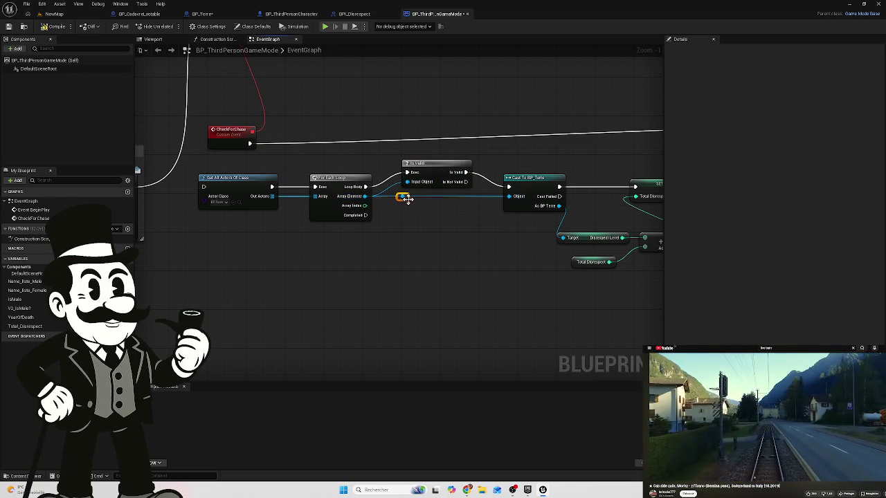
{"action": "left_click_drag", "start_coordinate": [409, 205], "coordinate": [398, 232]}
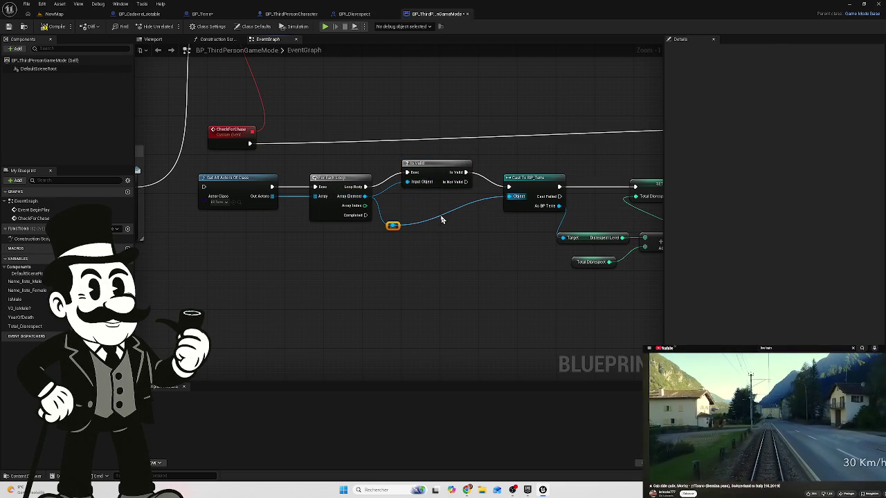
{"action": "double_click", "coordinate": [436, 212]}
{"action": "left_click_drag", "start_coordinate": [441, 215], "coordinate": [485, 229]}
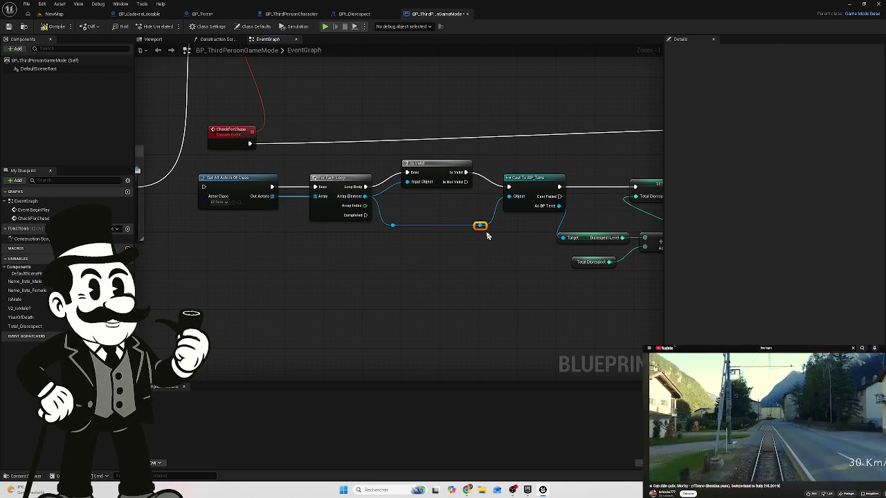
{"action": "left_click_drag", "start_coordinate": [437, 160], "coordinate": [431, 186]}
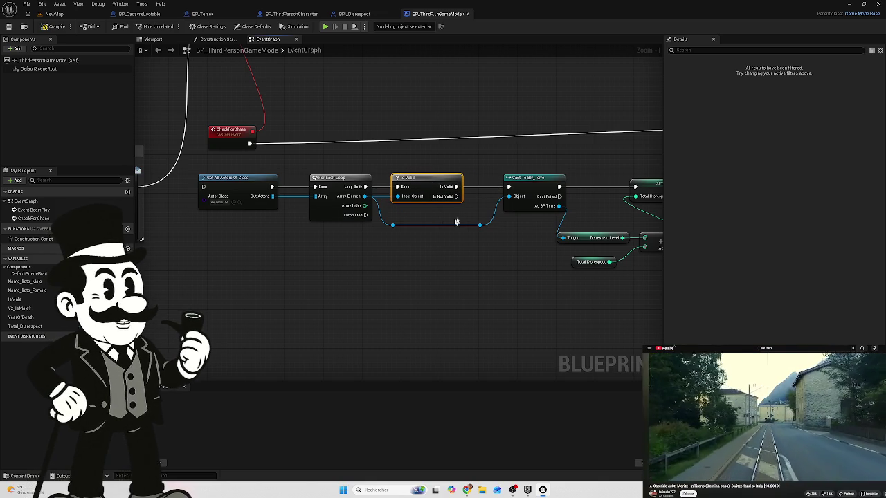
{"action": "left_click_drag", "start_coordinate": [436, 241], "coordinate": [308, 247]}
{"action": "left_click_drag", "start_coordinate": [398, 184], "coordinate": [377, 184]}
{"action": "left_click", "coordinate": [353, 231]}
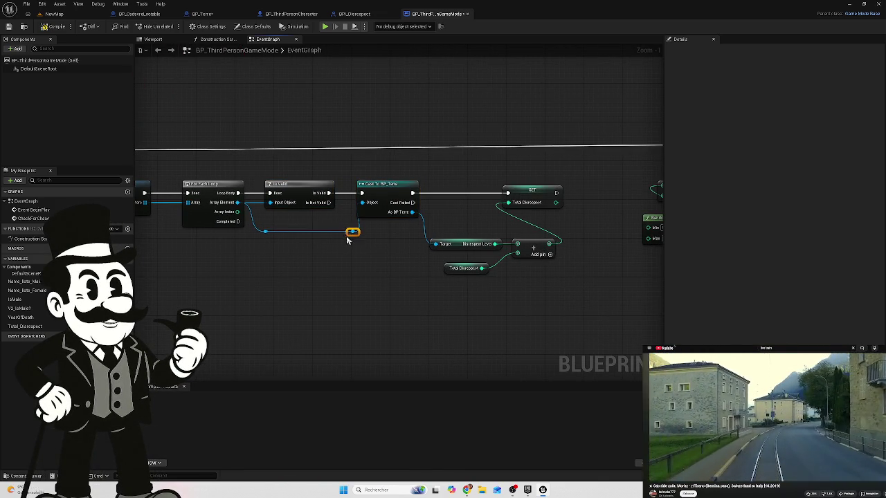
{"action": "left_click_drag", "start_coordinate": [354, 234], "coordinate": [342, 239]}
{"action": "scroll", "coordinate": [368, 249], "scroll_direction": "down", "scroll_amount": 2}
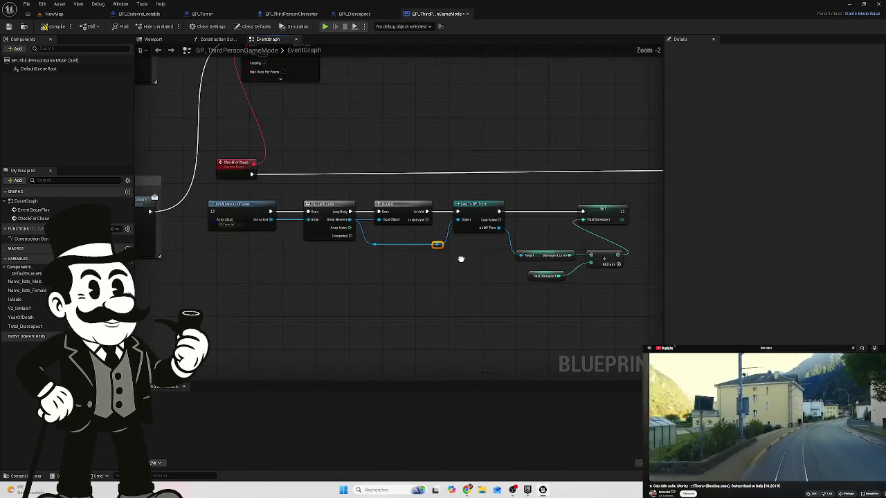
Pan and zoom across the graph to review the loop, Random Integer and branch nodes.
{"action": "mouse_move", "coordinate": [333, 237]}
{"action": "left_mouse_down"}
{"action": "mouse_move", "coordinate": [328, 243]}
{"action": "mouse_move", "coordinate": [480, 244]}
{"action": "left_mouse_up"}
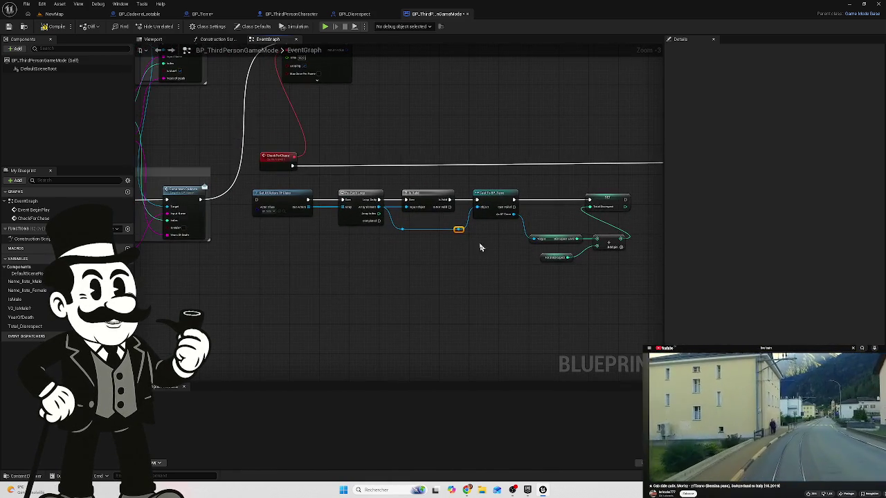
{"action": "scroll", "coordinate": [395, 261], "scroll_direction": "up", "scroll_amount": 1}
{"action": "scroll", "coordinate": [293, 254], "scroll_direction": "down", "scroll_amount": 1}
{"action": "mouse_move", "coordinate": [395, 261]}
{"action": "left_mouse_down"}
{"action": "mouse_move", "coordinate": [293, 253]}
{"action": "mouse_move", "coordinate": [312, 253]}
{"action": "left_mouse_up"}
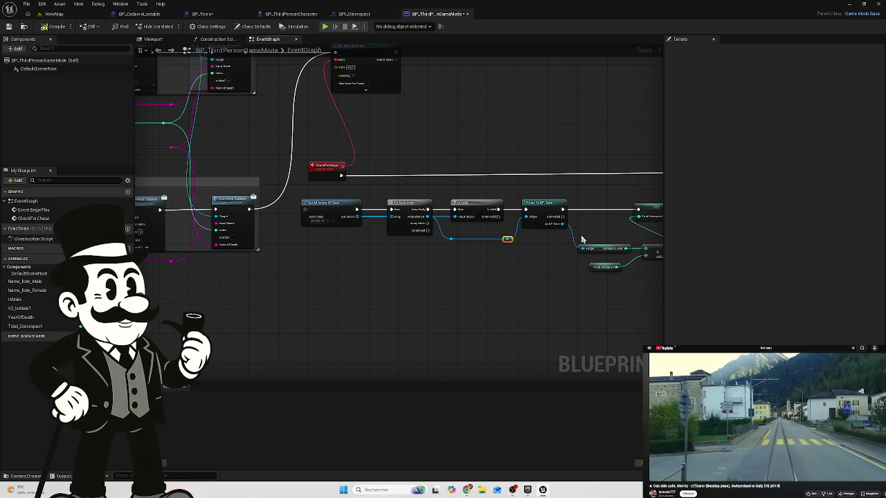
{"action": "scroll", "coordinate": [544, 228], "scroll_direction": "up", "scroll_amount": 3}
{"action": "left_click_drag", "start_coordinate": [533, 263], "coordinate": [390, 245]}
{"action": "scroll", "coordinate": [346, 254], "scroll_direction": "down", "scroll_amount": 2}
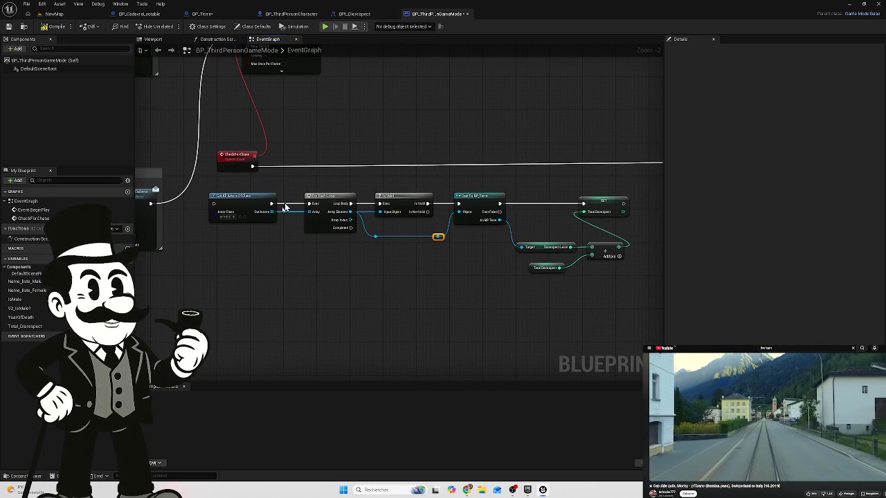
{"action": "left_click_drag", "start_coordinate": [417, 256], "coordinate": [437, 266]}
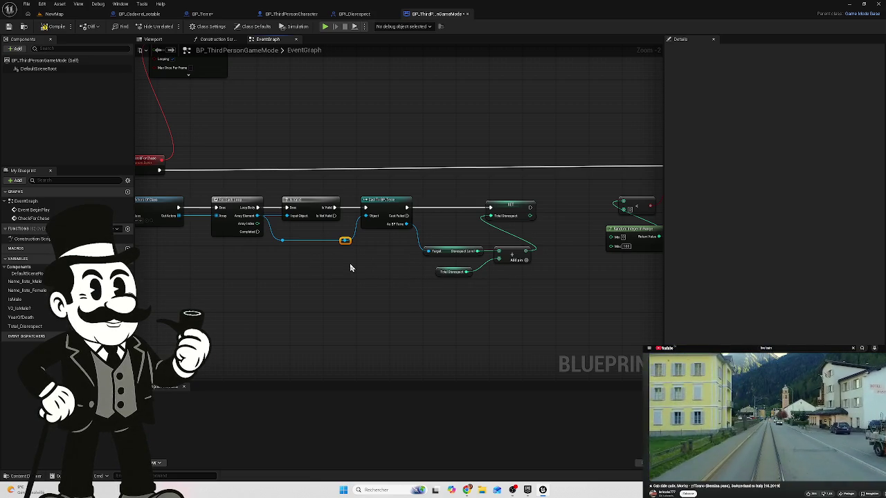
{"action": "left_click_drag", "start_coordinate": [333, 269], "coordinate": [294, 263]}
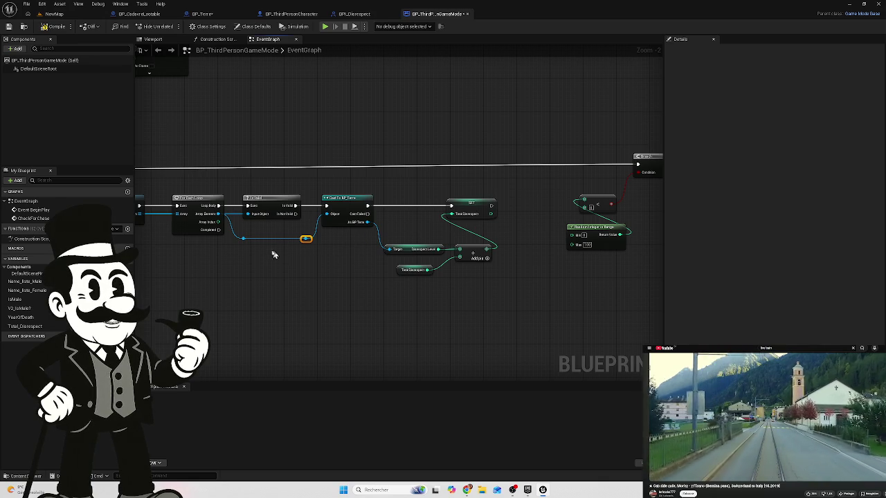
{"action": "scroll", "coordinate": [290, 249], "scroll_direction": "down", "scroll_amount": 1}
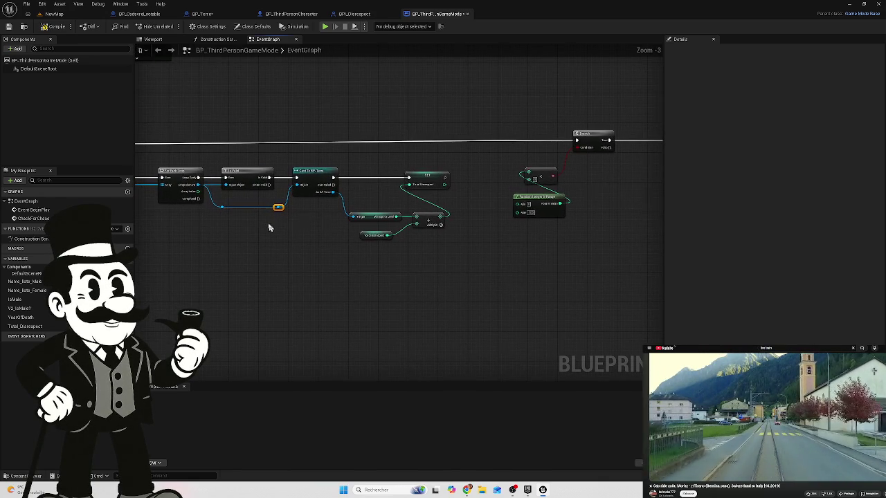
{"action": "mouse_move", "coordinate": [438, 145]}
{"action": "left_mouse_down"}
{"action": "mouse_move", "coordinate": [395, 145]}
{"action": "mouse_move", "coordinate": [445, 146]}
{"action": "mouse_move", "coordinate": [417, 151]}
{"action": "left_mouse_up"}
Move all chase graph nodes up and right, then select the right-hand spawn nodes.
{"action": "mouse_move", "coordinate": [596, 166]}
{"action": "left_mouse_down"}
{"action": "mouse_move", "coordinate": [353, 265]}
{"action": "mouse_move", "coordinate": [214, 264]}
{"action": "left_mouse_up"}
{"action": "mouse_move", "coordinate": [229, 170]}
{"action": "left_mouse_down"}
{"action": "mouse_move", "coordinate": [326, 146]}
{"action": "mouse_move", "coordinate": [293, 137]}
{"action": "left_mouse_up"}
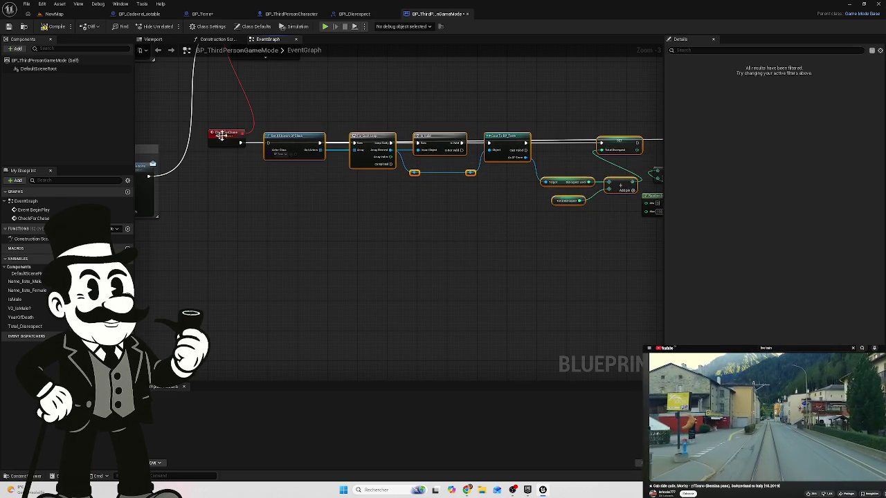
{"action": "left_click_drag", "start_coordinate": [306, 172], "coordinate": [224, 190]}
{"action": "scroll", "coordinate": [365, 203], "scroll_direction": "down", "scroll_amount": 2}
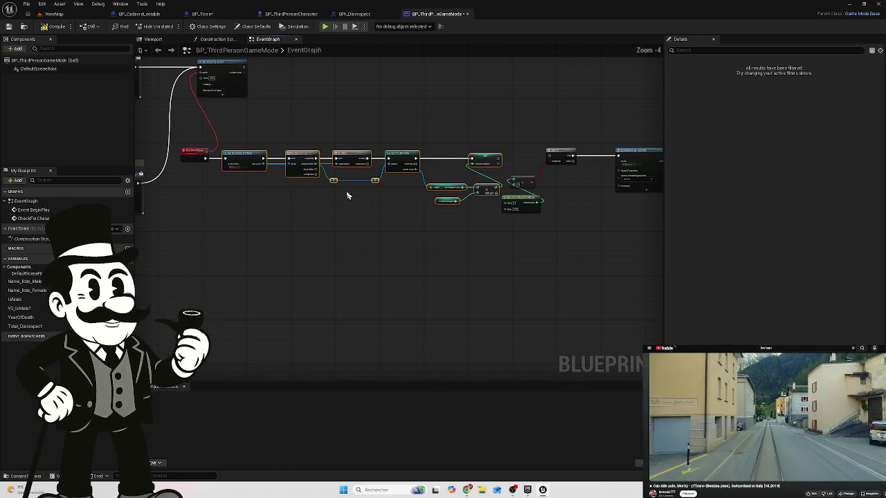
{"action": "scroll", "coordinate": [330, 195], "scroll_direction": "down", "scroll_amount": 1}
{"action": "scroll", "coordinate": [402, 208], "scroll_direction": "down", "scroll_amount": 1}
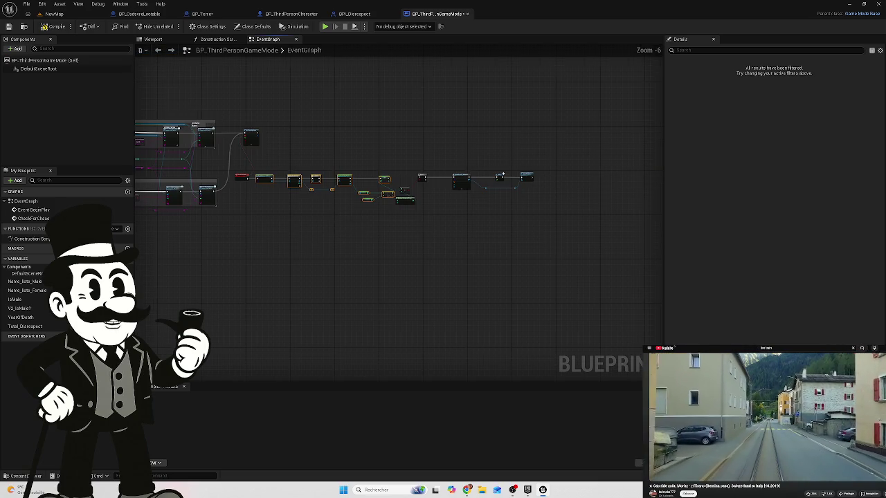
{"action": "mouse_move", "coordinate": [529, 168]}
{"action": "left_mouse_down"}
{"action": "mouse_move", "coordinate": [377, 211]}
{"action": "mouse_move", "coordinate": [242, 234]}
{"action": "mouse_move", "coordinate": [289, 213]}
{"action": "mouse_move", "coordinate": [307, 224]}
{"action": "mouse_move", "coordinate": [296, 210]}
{"action": "left_mouse_up"}
{"action": "scroll", "coordinate": [286, 197], "scroll_direction": "up", "scroll_amount": 5}
Wire the loop's Completed output into the Branch and reposition the spawn-row nodes.
{"action": "mouse_move", "coordinate": [300, 173]}
{"action": "left_mouse_down"}
{"action": "mouse_move", "coordinate": [354, 294]}
{"action": "mouse_move", "coordinate": [347, 286]}
{"action": "left_mouse_up"}
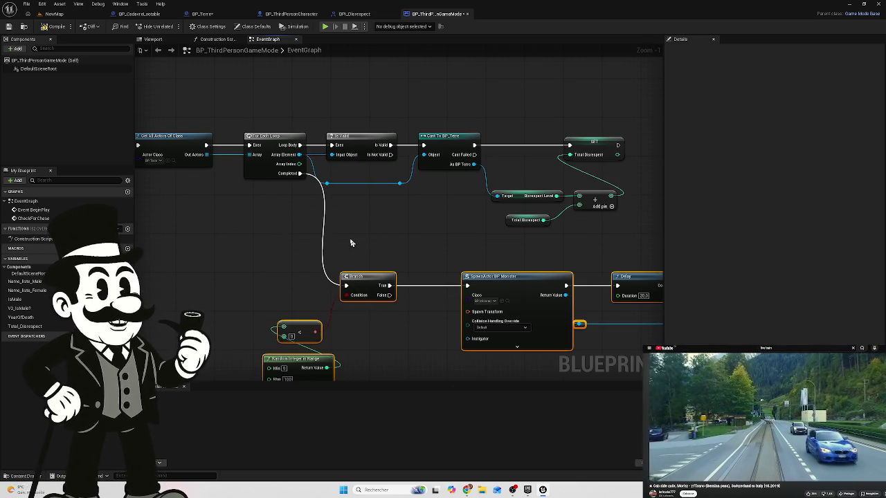
{"action": "left_click_drag", "start_coordinate": [418, 246], "coordinate": [414, 206]}
{"action": "mouse_move", "coordinate": [296, 290]}
{"action": "left_mouse_down"}
{"action": "mouse_move", "coordinate": [345, 278]}
{"action": "mouse_move", "coordinate": [308, 295]}
{"action": "left_mouse_up"}
{"action": "left_click", "coordinate": [311, 241]}
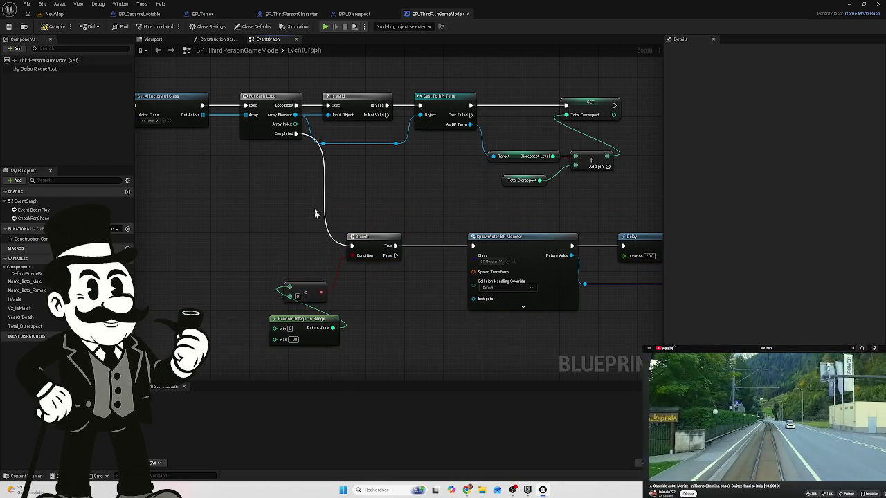
Stack the compare node and Random Integer in Range beneath the Branch.
{"action": "left_click_drag", "start_coordinate": [312, 289], "coordinate": [373, 268]}
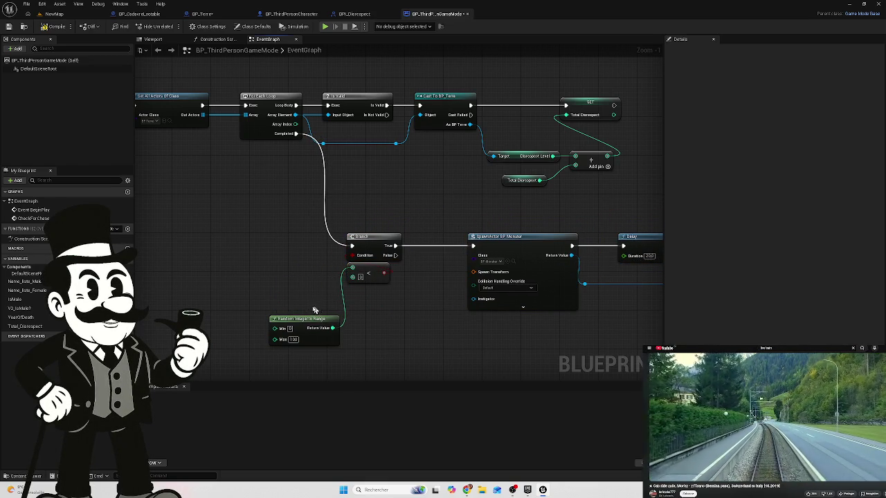
{"action": "mouse_move", "coordinate": [308, 325]}
{"action": "left_mouse_down"}
{"action": "mouse_move", "coordinate": [380, 296]}
{"action": "mouse_move", "coordinate": [371, 298]}
{"action": "left_mouse_up"}
{"action": "left_click_drag", "start_coordinate": [298, 264], "coordinate": [248, 270]}
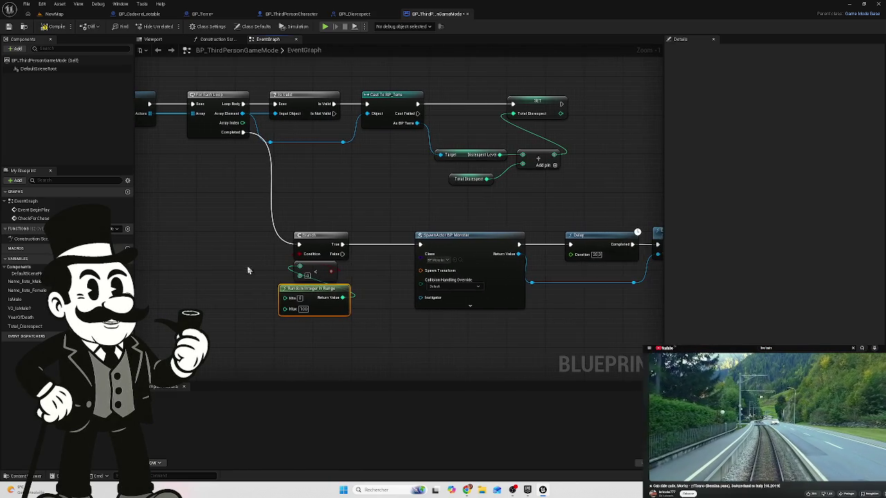
{"action": "left_click_drag", "start_coordinate": [378, 291], "coordinate": [263, 291]}
{"action": "left_click", "coordinate": [408, 280]}
Move Delay and Destroy Actor left and align the reroute knots on their wires.
{"action": "left_click", "coordinate": [419, 285]}
{"action": "left_click_drag", "start_coordinate": [424, 285], "coordinate": [436, 290]}
{"action": "mouse_move", "coordinate": [595, 220]}
{"action": "left_mouse_down"}
{"action": "mouse_move", "coordinate": [466, 246]}
{"action": "mouse_move", "coordinate": [476, 246]}
{"action": "left_mouse_up"}
{"action": "left_click", "coordinate": [520, 285]}
{"action": "left_click_drag", "start_coordinate": [517, 290], "coordinate": [494, 292]}
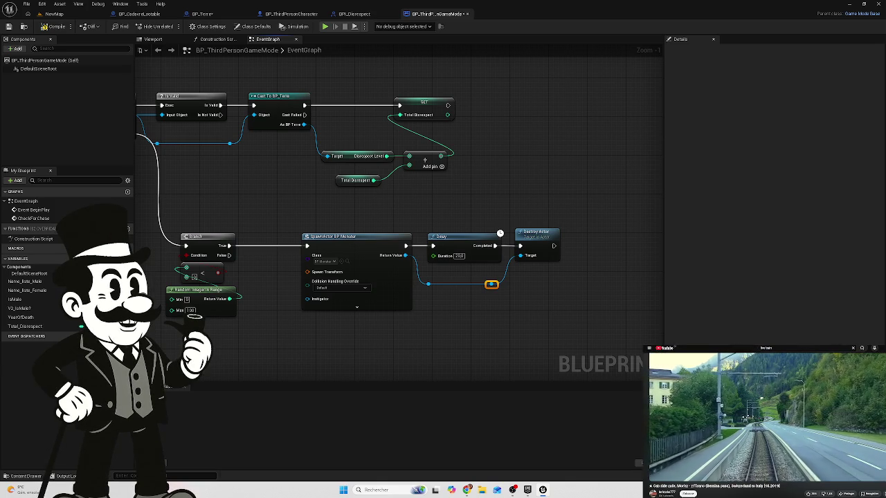
{"action": "mouse_move", "coordinate": [325, 352]}
{"action": "left_mouse_down"}
{"action": "mouse_move", "coordinate": [530, 301]}
{"action": "mouse_move", "coordinate": [601, 357]}
{"action": "left_mouse_up"}
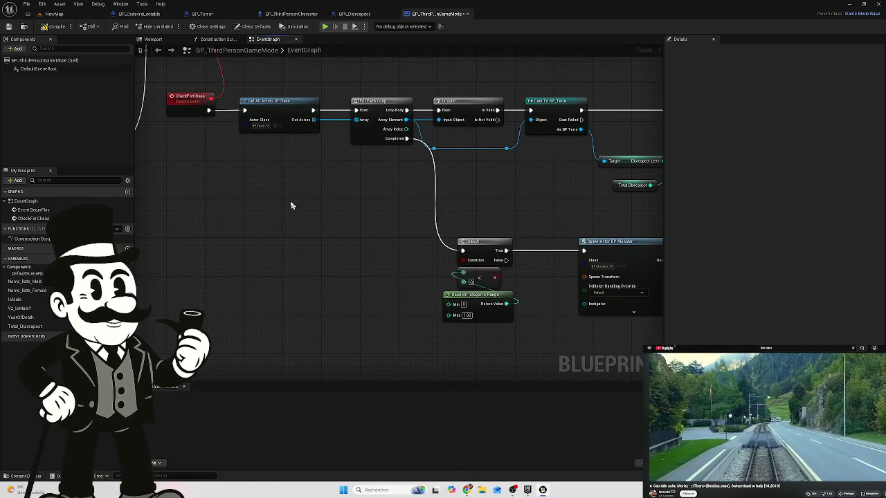
Review the loop section, then move the Total Disrespect getter right beneath the Add node.
{"action": "left_click_drag", "start_coordinate": [329, 196], "coordinate": [275, 234]}
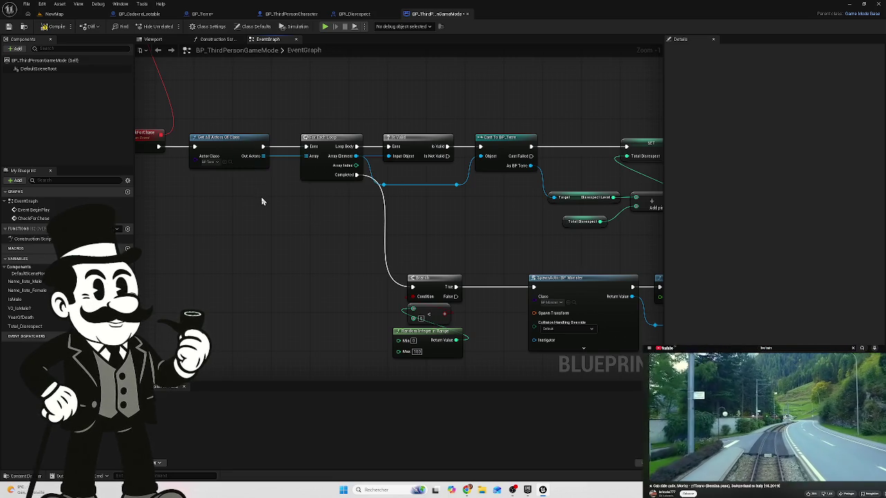
{"action": "mouse_move", "coordinate": [261, 201]}
{"action": "left_mouse_down"}
{"action": "mouse_move", "coordinate": [255, 212]}
{"action": "mouse_move", "coordinate": [283, 224]}
{"action": "left_mouse_up"}
{"action": "scroll", "coordinate": [283, 224], "scroll_direction": "up", "scroll_amount": 1}
{"action": "left_click_drag", "start_coordinate": [467, 251], "coordinate": [547, 253]}
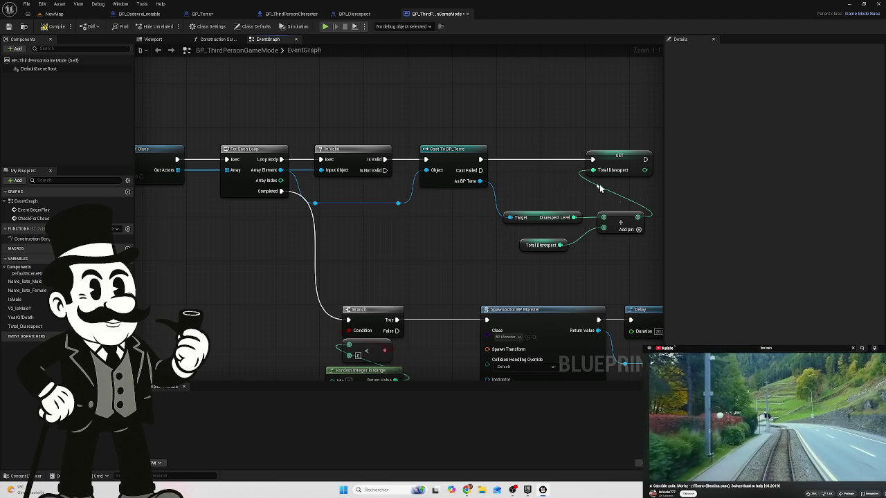
{"action": "mouse_move", "coordinate": [398, 231]}
{"action": "left_mouse_down"}
{"action": "mouse_move", "coordinate": [464, 183]}
{"action": "mouse_move", "coordinate": [382, 117]}
{"action": "mouse_move", "coordinate": [299, 117]}
{"action": "mouse_move", "coordinate": [394, 182]}
{"action": "mouse_move", "coordinate": [418, 187]}
{"action": "mouse_move", "coordinate": [358, 205]}
{"action": "mouse_move", "coordinate": [309, 194]}
{"action": "left_mouse_up"}
{"action": "scroll", "coordinate": [450, 200], "scroll_direction": "down", "scroll_amount": 2}
{"action": "scroll", "coordinate": [388, 205], "scroll_direction": "up", "scroll_amount": 1}
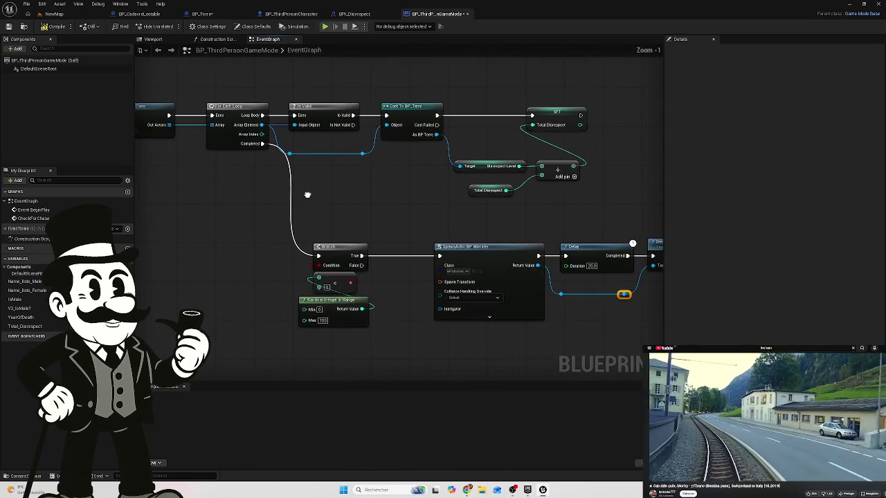
{"action": "left_click", "coordinate": [488, 190]}
{"action": "left_click_drag", "start_coordinate": [488, 191], "coordinate": [552, 185]}
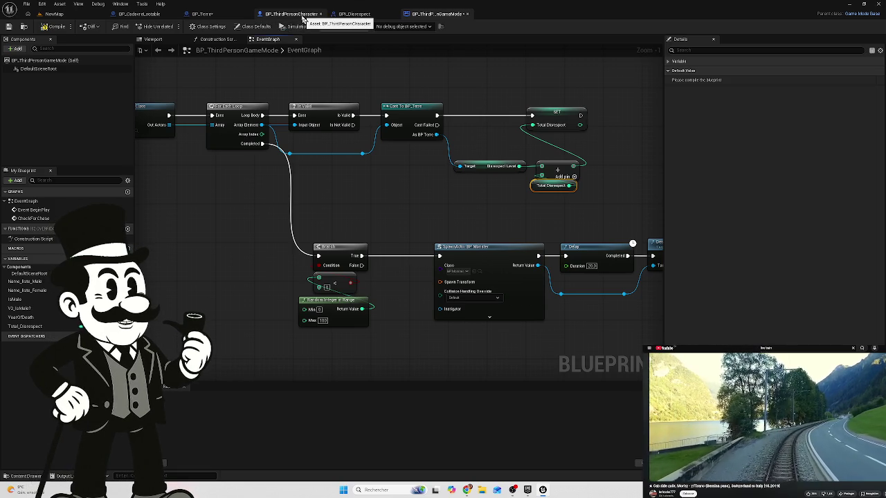
Cycle through the BP_Terre, BP_CadavreLootable, NewMap and BP_ThirdPersonCharacter tabs, then close BPI_Disrespect.
{"action": "left_click", "coordinate": [205, 15]}
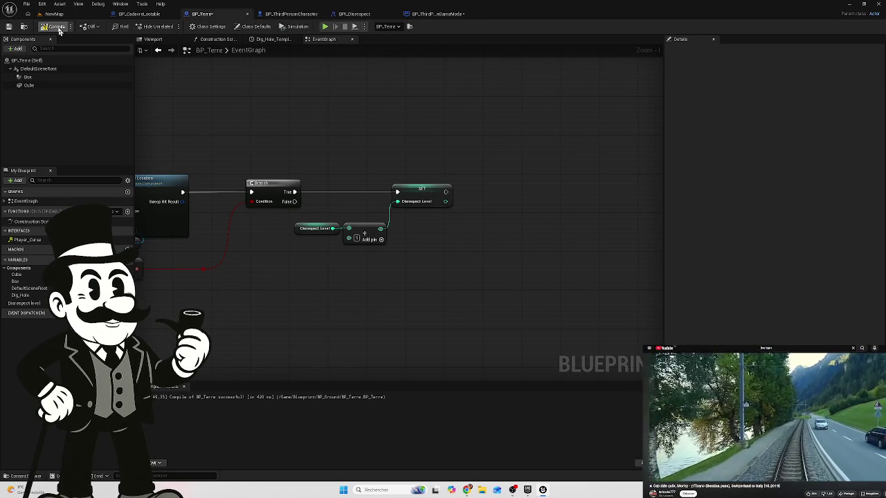
{"action": "left_click", "coordinate": [146, 14]}
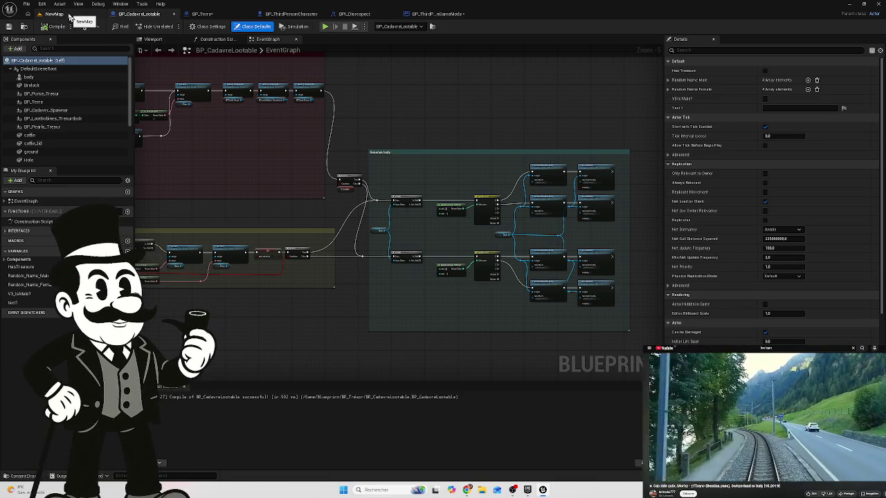
{"action": "left_click", "coordinate": [66, 14]}
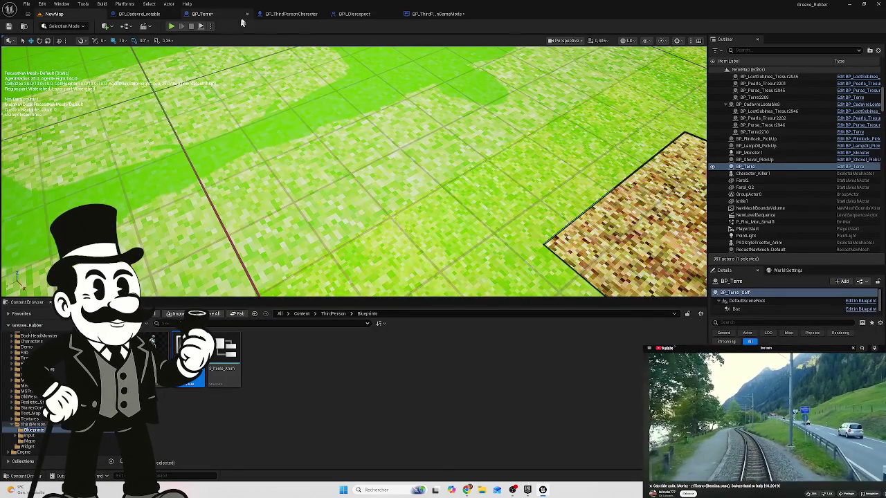
{"action": "left_click", "coordinate": [287, 14]}
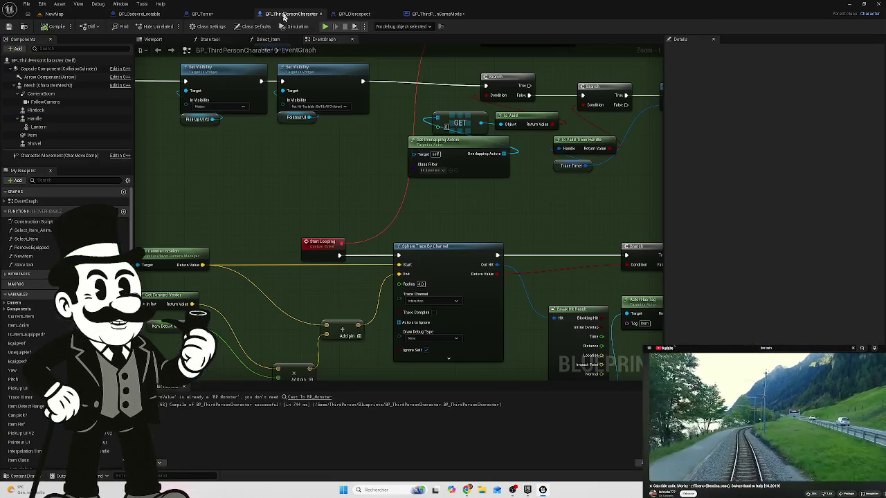
{"action": "left_click", "coordinate": [358, 14]}
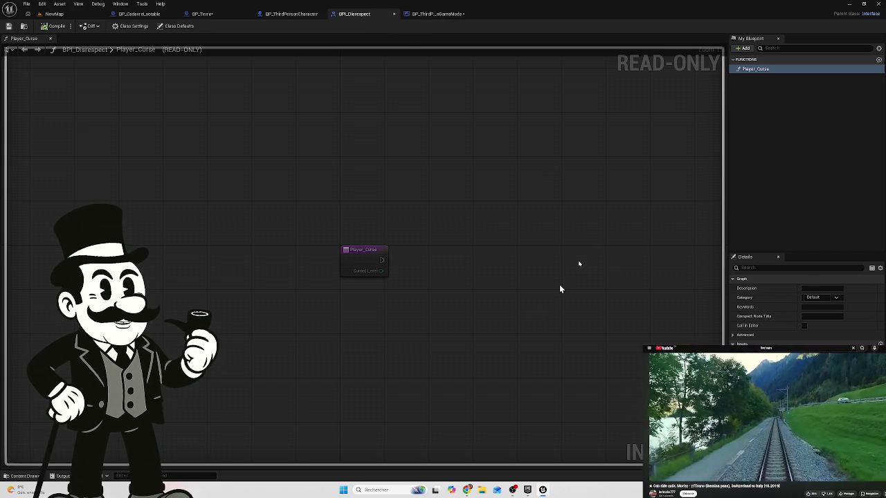
{"action": "left_click", "coordinate": [395, 14]}
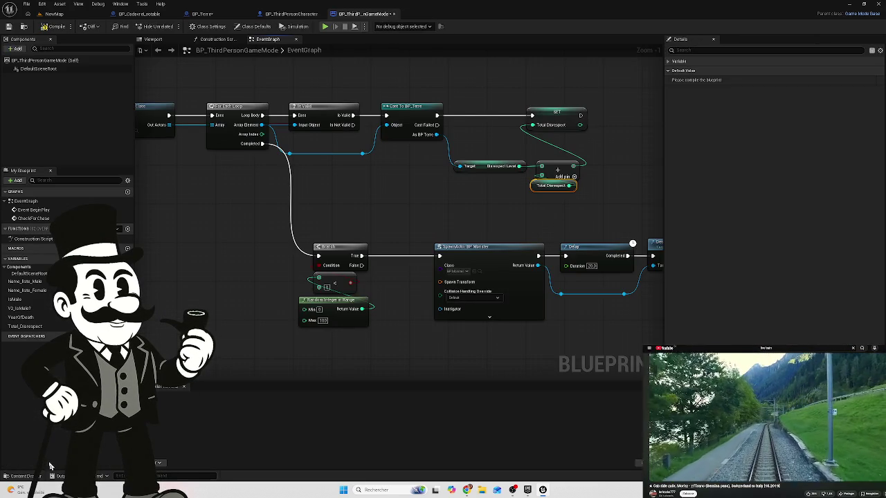
{"action": "left_click", "coordinate": [30, 476]}
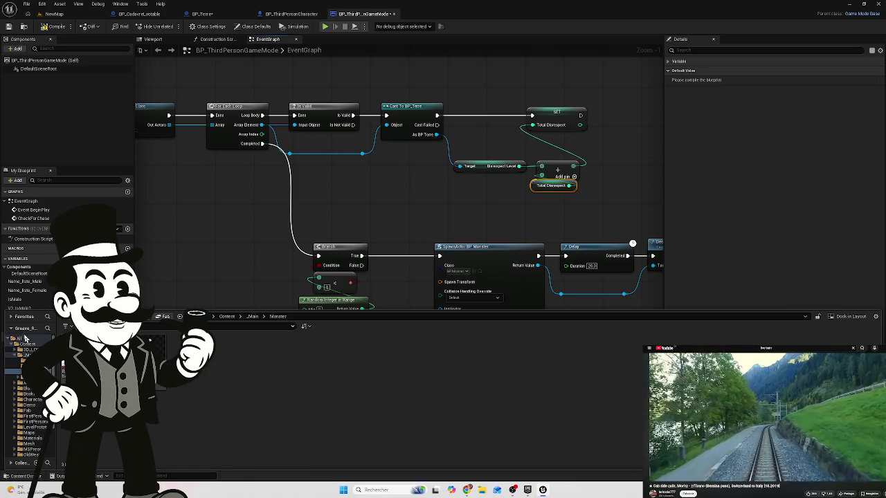
Force-delete the BPI_Disrespect interface from the _Main folder despite BP_Terre's references.
{"action": "left_click", "coordinate": [28, 355]}
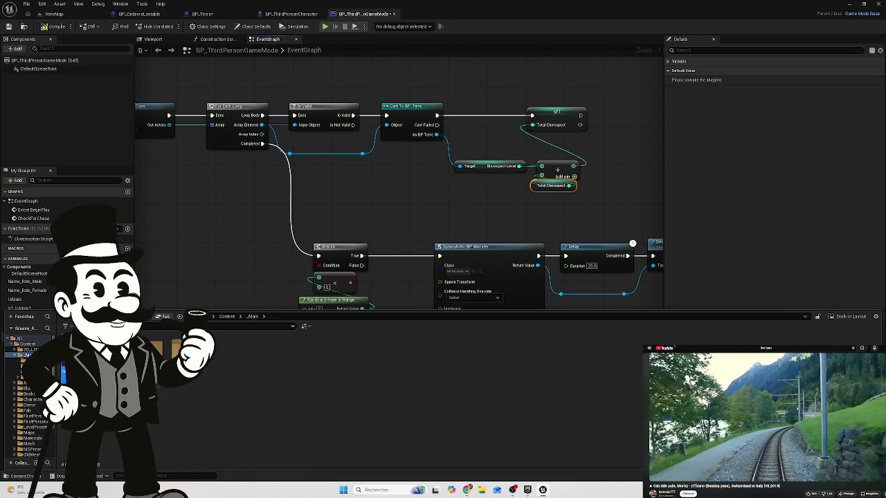
{"action": "double_click", "coordinate": [155, 350]}
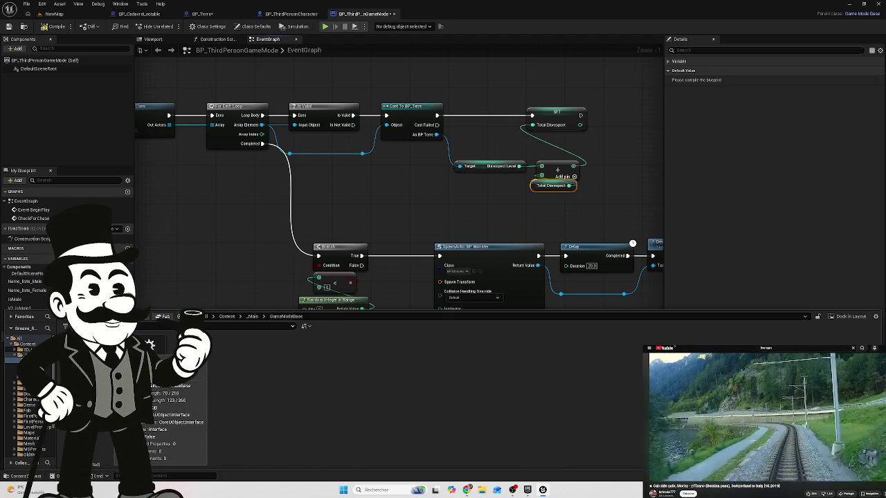
{"action": "right_click", "coordinate": [151, 344]}
{"action": "mouse_move", "coordinate": [156, 337]}
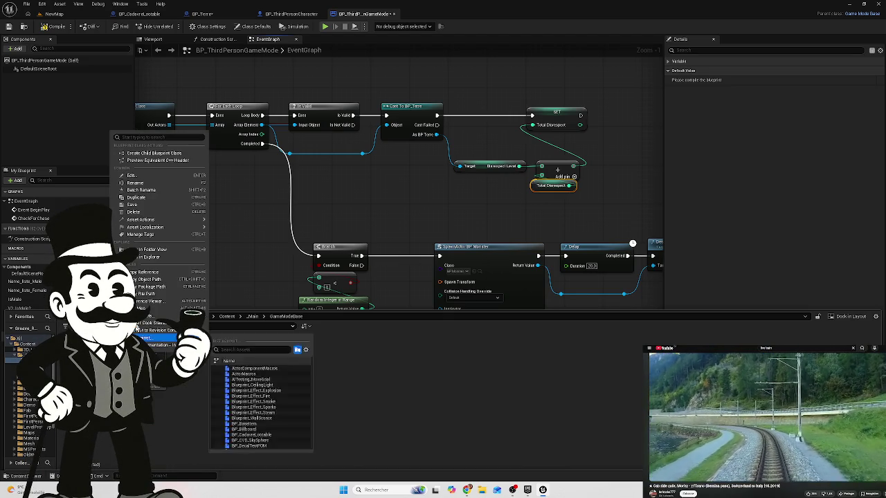
{"action": "key", "text": "Escape"}
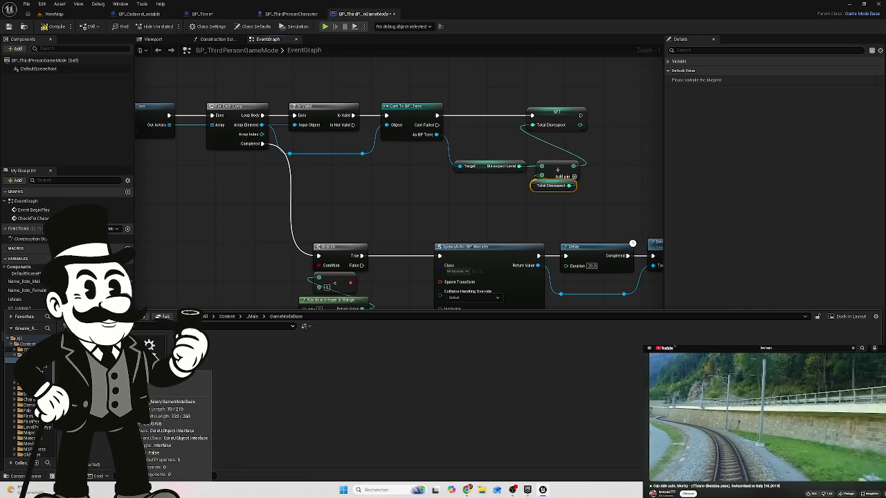
{"action": "key", "text": "Delete"}
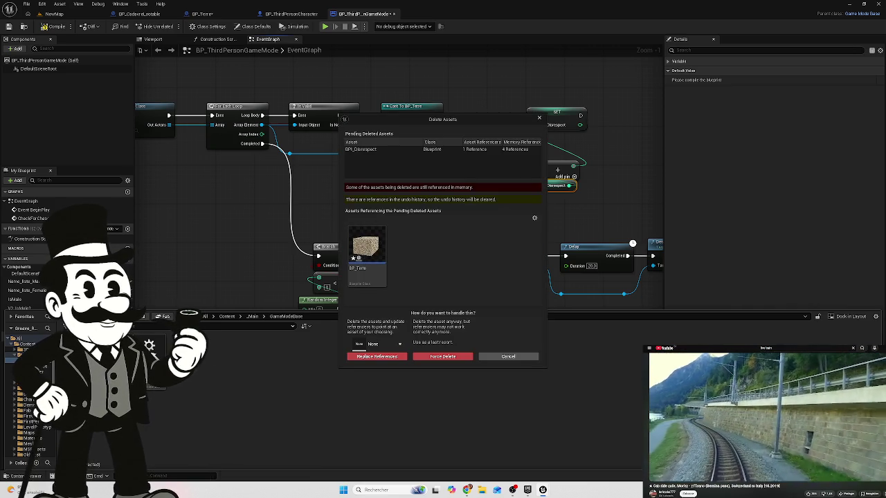
{"action": "left_click", "coordinate": [442, 357]}
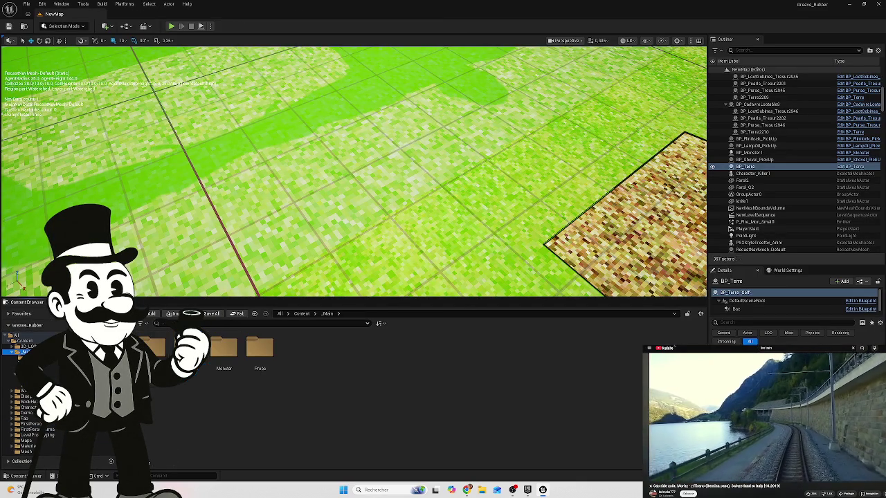
Browse _Main and its Interfaces folder, then open BP_Terre from Content/Blueprint.
{"action": "double_click", "coordinate": [188, 349]}
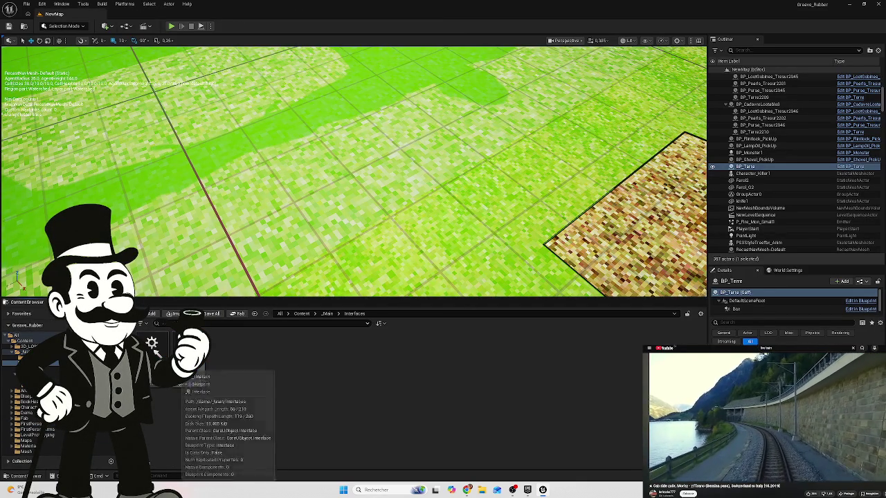
{"action": "left_click", "coordinate": [188, 367]}
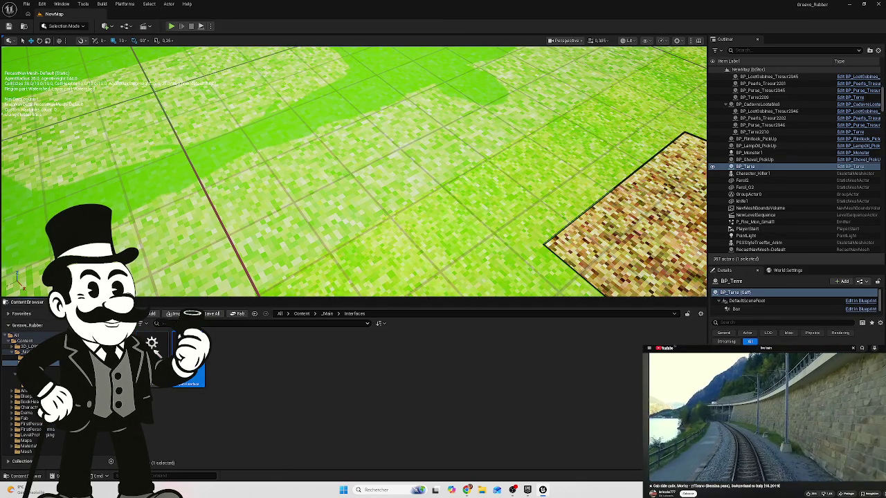
{"action": "left_click", "coordinate": [26, 352]}
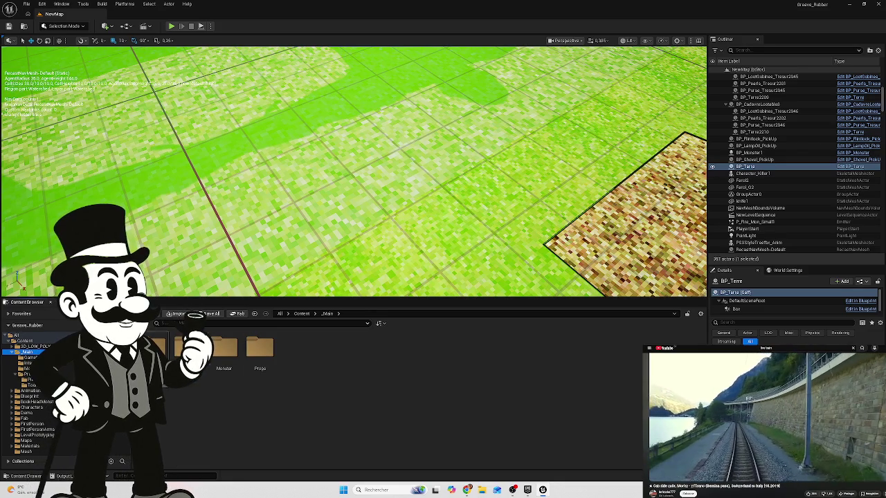
{"action": "key", "text": "BackSpace"}
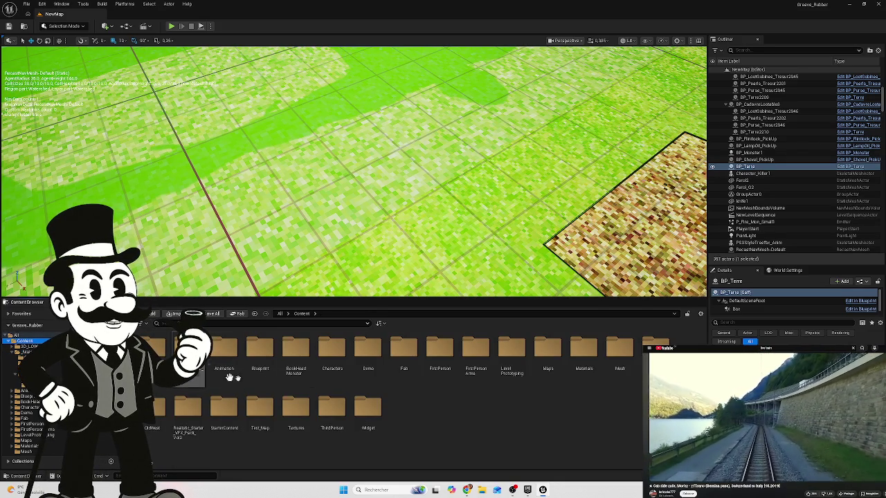
{"action": "double_click", "coordinate": [207, 370]}
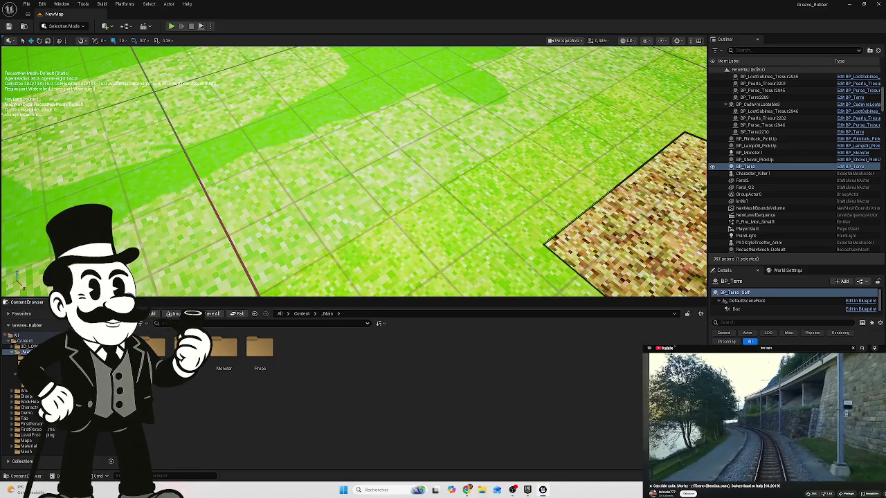
{"action": "left_click", "coordinate": [230, 250]}
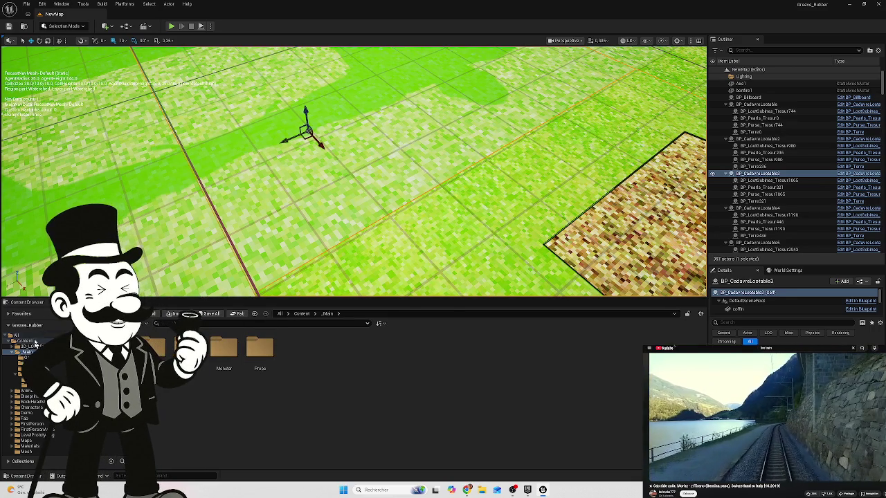
{"action": "left_click", "coordinate": [39, 340]}
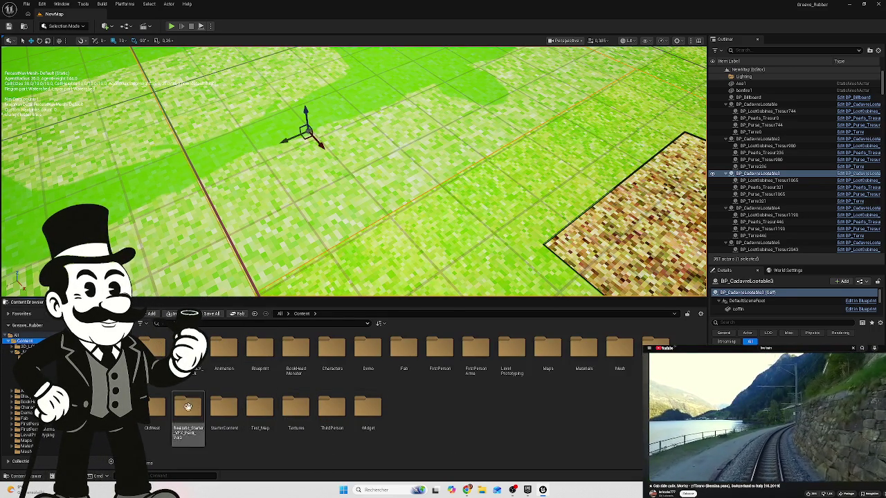
{"action": "left_click", "coordinate": [255, 354]}
{"action": "double_click", "coordinate": [254, 355]}
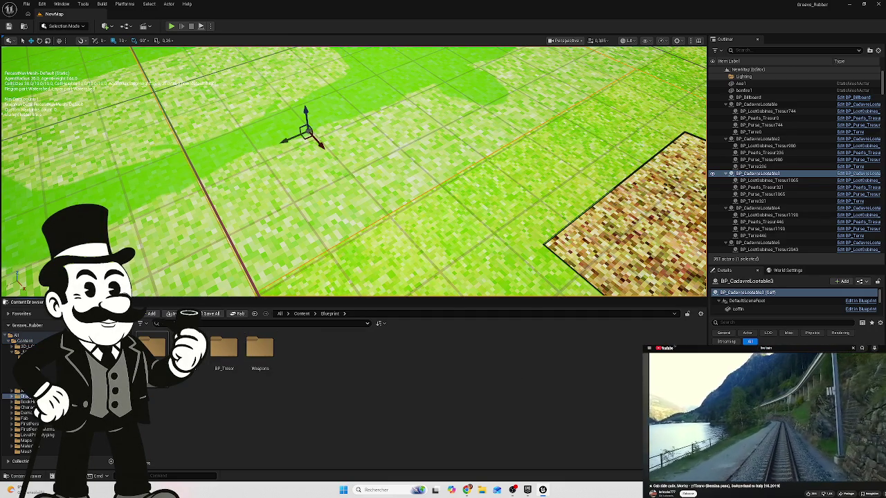
{"action": "double_click", "coordinate": [116, 348]}
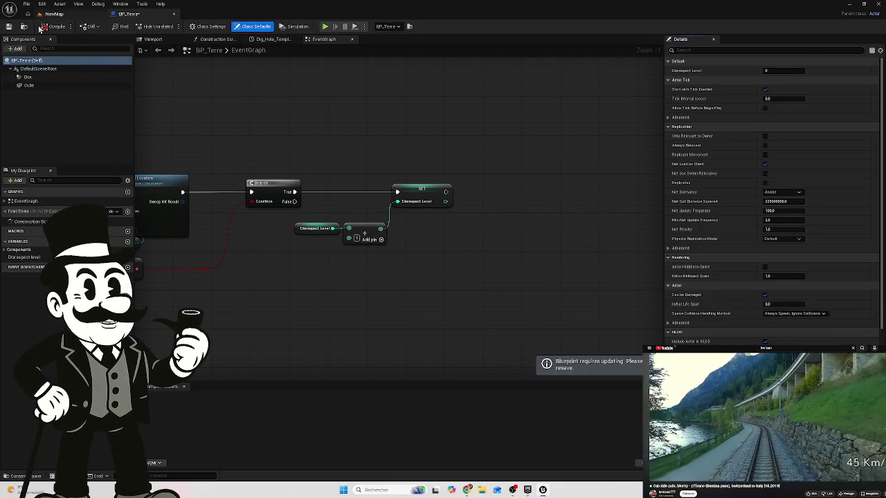
Shift the lower node group slightly left and bring the Branch and SET nodes into view.
{"action": "left_click_drag", "start_coordinate": [199, 120], "coordinate": [544, 153]}
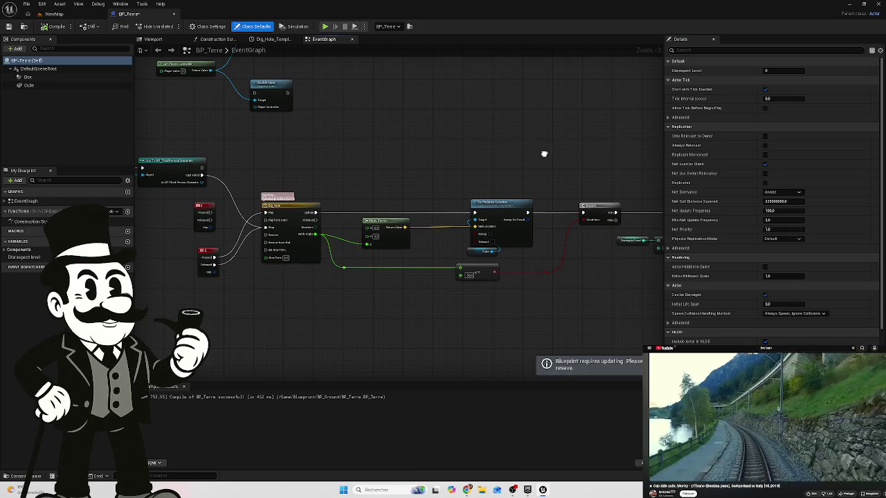
{"action": "left_click_drag", "start_coordinate": [312, 148], "coordinate": [491, 191]}
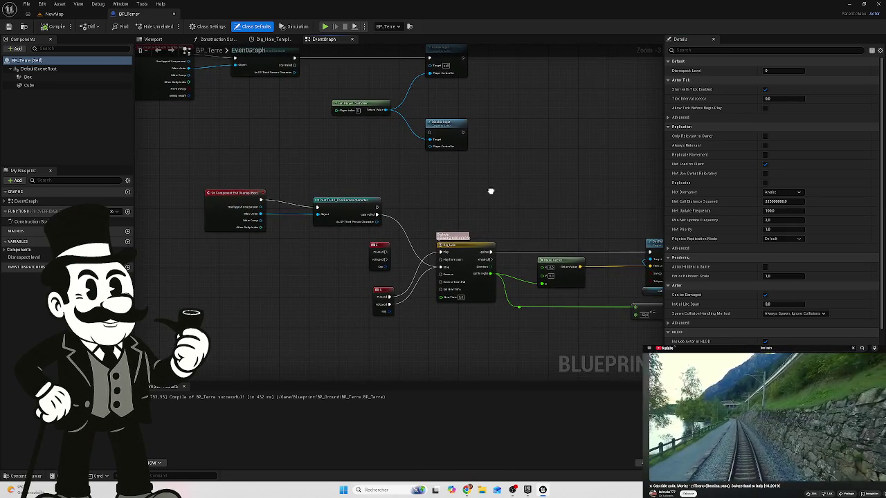
{"action": "scroll", "coordinate": [398, 197], "scroll_direction": "down", "scroll_amount": 4}
{"action": "mouse_move", "coordinate": [633, 192]}
{"action": "left_mouse_down"}
{"action": "mouse_move", "coordinate": [506, 253]}
{"action": "mouse_move", "coordinate": [326, 283]}
{"action": "mouse_move", "coordinate": [249, 285]}
{"action": "left_mouse_up"}
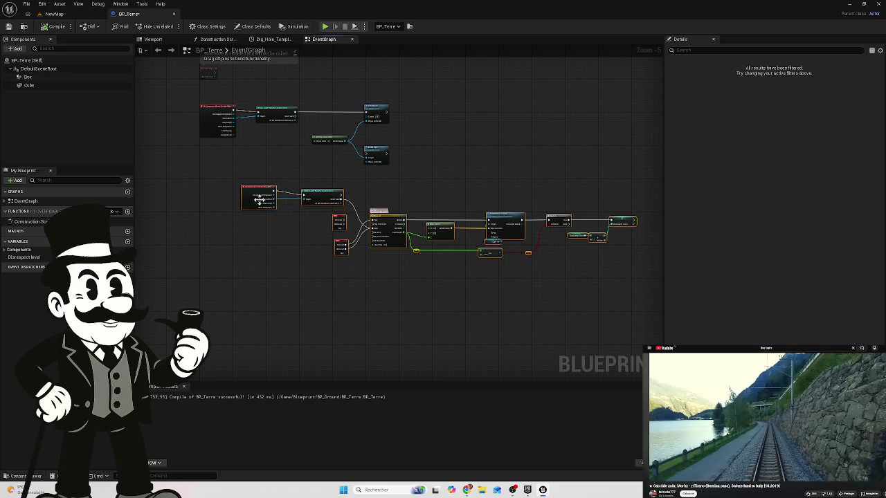
{"action": "mouse_move", "coordinate": [246, 200]}
{"action": "left_mouse_down"}
{"action": "mouse_move", "coordinate": [192, 201]}
{"action": "mouse_move", "coordinate": [204, 205]}
{"action": "left_mouse_up"}
{"action": "scroll", "coordinate": [409, 266], "scroll_direction": "up", "scroll_amount": 5}
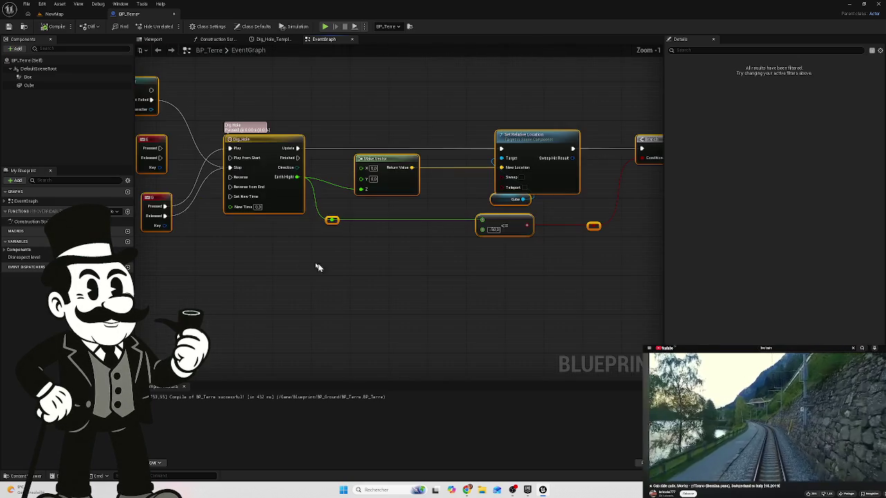
{"action": "left_click", "coordinate": [402, 281]}
{"action": "left_click_drag", "start_coordinate": [339, 276], "coordinate": [212, 275]}
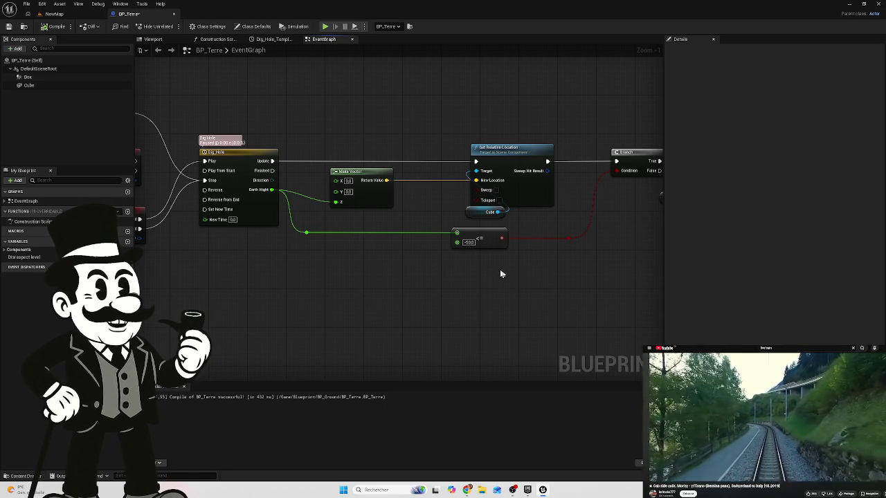
{"action": "left_click_drag", "start_coordinate": [501, 272], "coordinate": [420, 275]}
{"action": "mouse_move", "coordinate": [486, 284]}
{"action": "left_mouse_down"}
{"action": "mouse_move", "coordinate": [354, 264]}
{"action": "mouse_move", "coordinate": [425, 254]}
{"action": "mouse_move", "coordinate": [356, 197]}
{"action": "mouse_move", "coordinate": [407, 191]}
{"action": "left_mouse_up"}
Add a Print String after SET Disrespect Level that prints the Disrespect Level value.
{"action": "type", "text": "prin"}
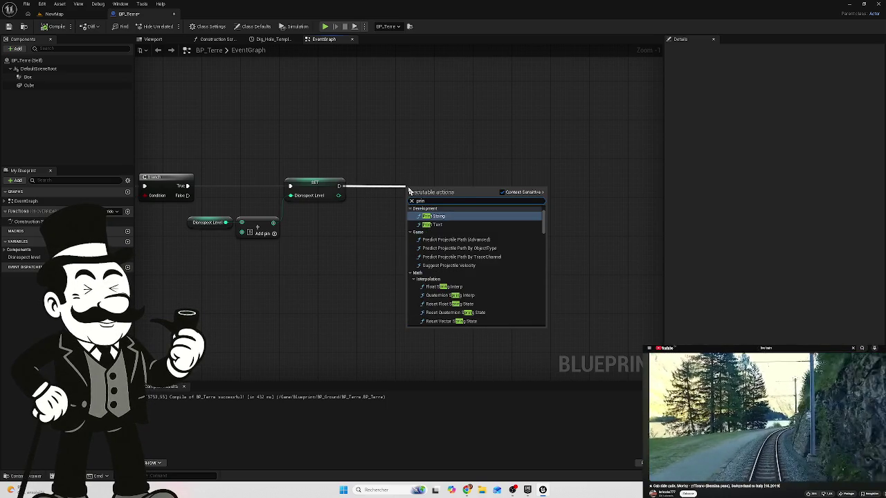
{"action": "left_click", "coordinate": [447, 216]}
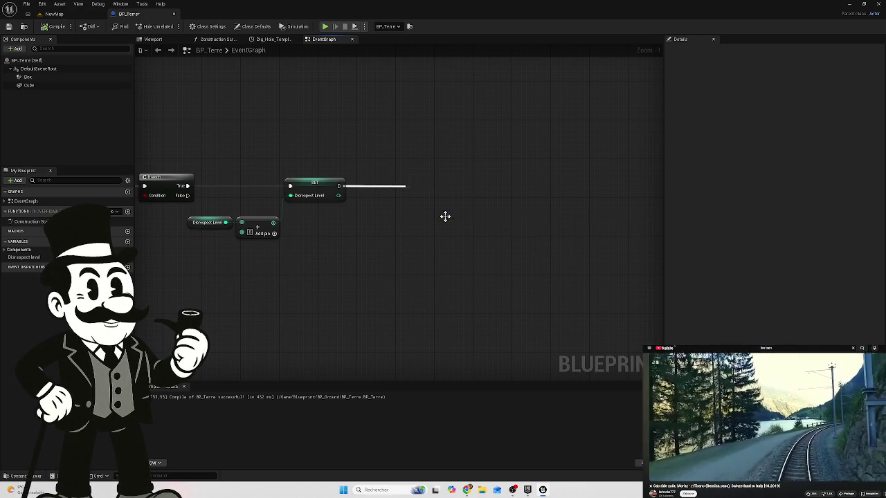
{"action": "left_click_drag", "start_coordinate": [434, 193], "coordinate": [436, 186]}
{"action": "left_click_drag", "start_coordinate": [339, 195], "coordinate": [413, 196]}
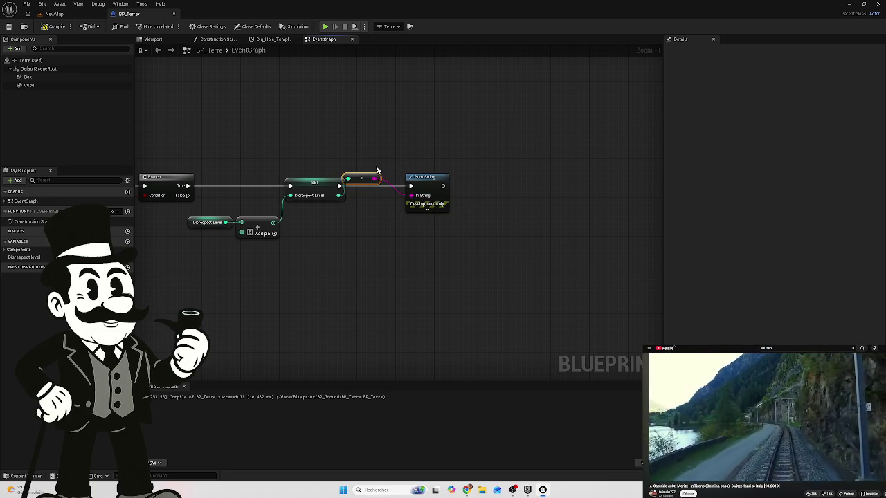
{"action": "left_click_drag", "start_coordinate": [369, 178], "coordinate": [383, 218]}
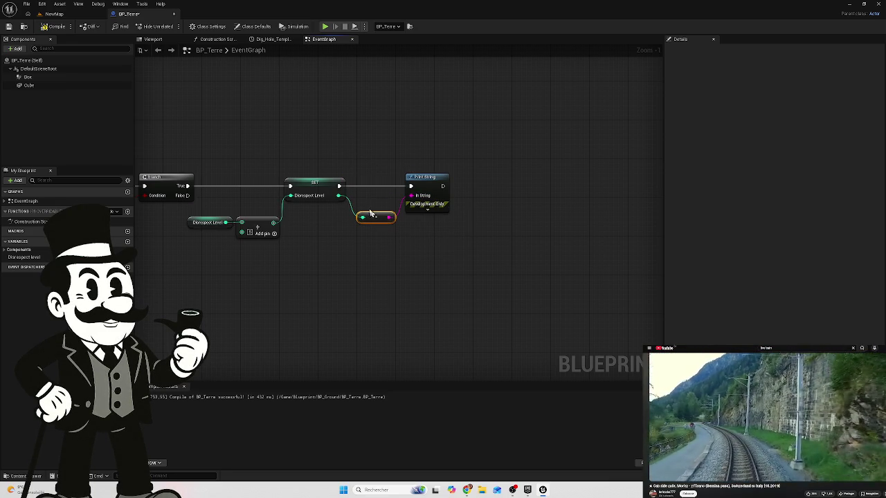
{"action": "left_click_drag", "start_coordinate": [475, 152], "coordinate": [409, 216]}
{"action": "left_click_drag", "start_coordinate": [429, 186], "coordinate": [443, 185]}
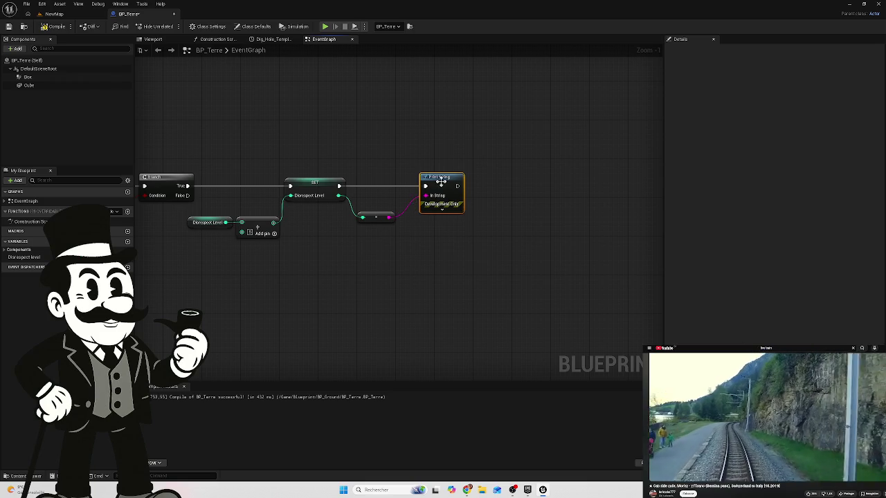
{"action": "left_click_drag", "start_coordinate": [381, 217], "coordinate": [386, 207]}
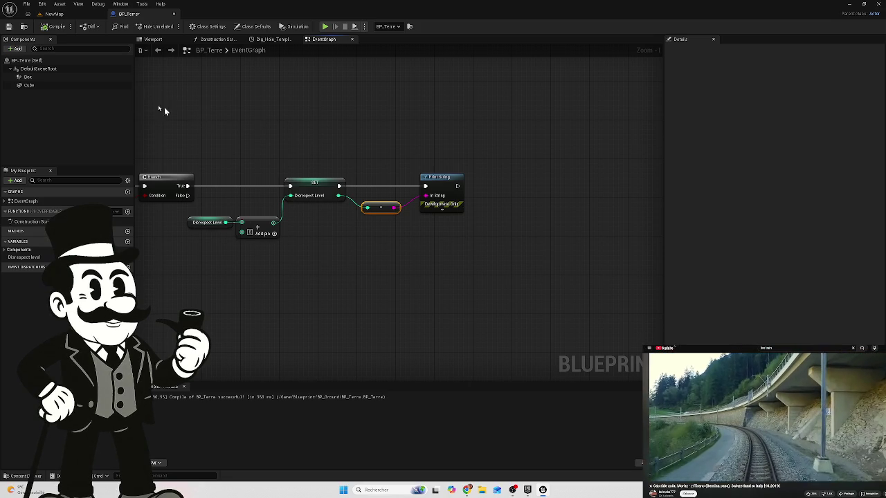
Save BP_Terre and BP_ThirdPersonGameMode, play NewMap, and open the failing BP_ThirdPersonGameMode from the Message Log.
{"action": "key", "text": "ctrl+shift+s"}
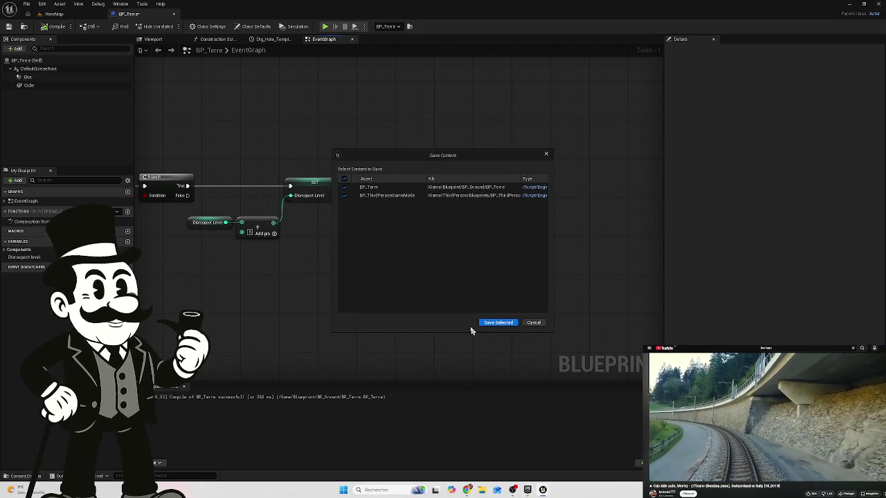
{"action": "left_click", "coordinate": [492, 317]}
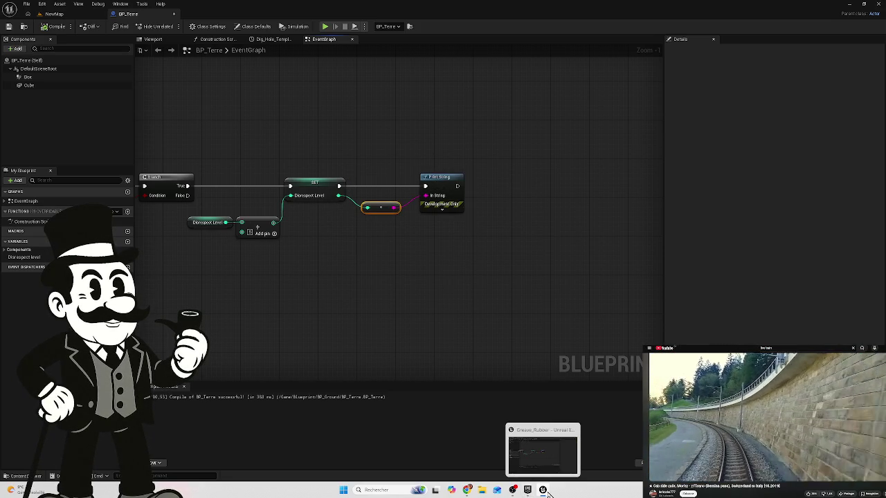
{"action": "left_click", "coordinate": [48, 13]}
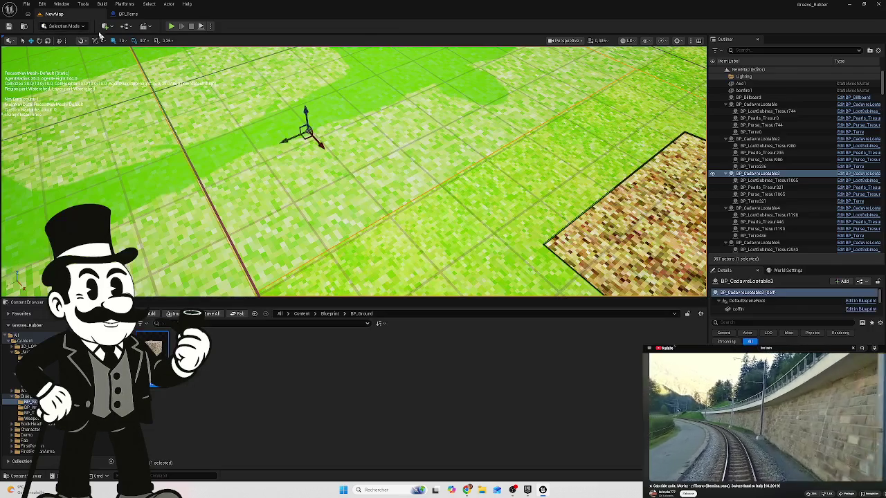
{"action": "left_click", "coordinate": [171, 28]}
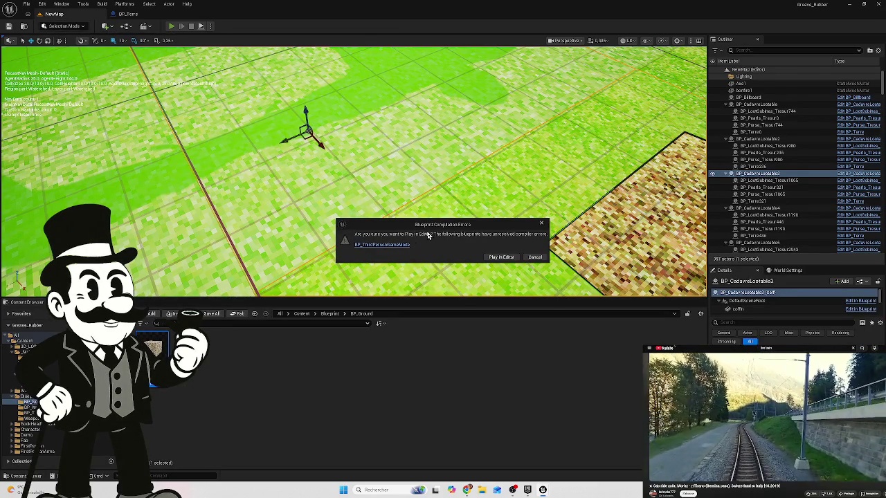
{"action": "left_click", "coordinate": [535, 256]}
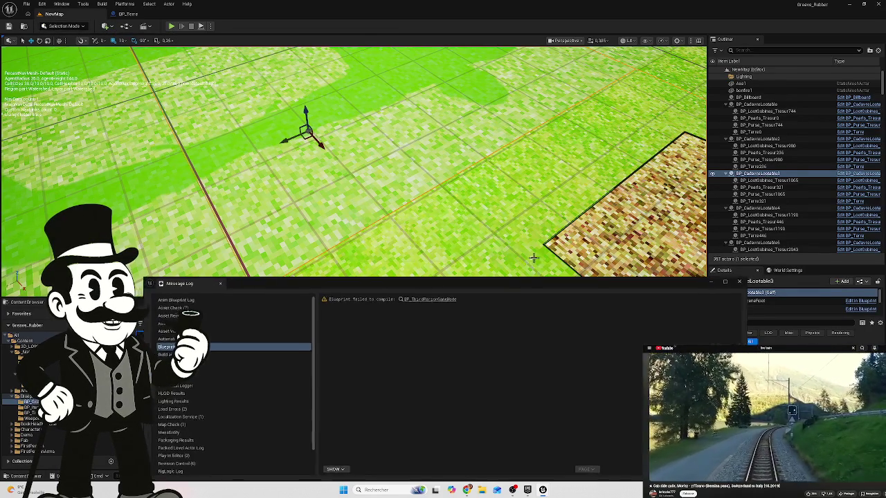
{"action": "left_click", "coordinate": [424, 298]}
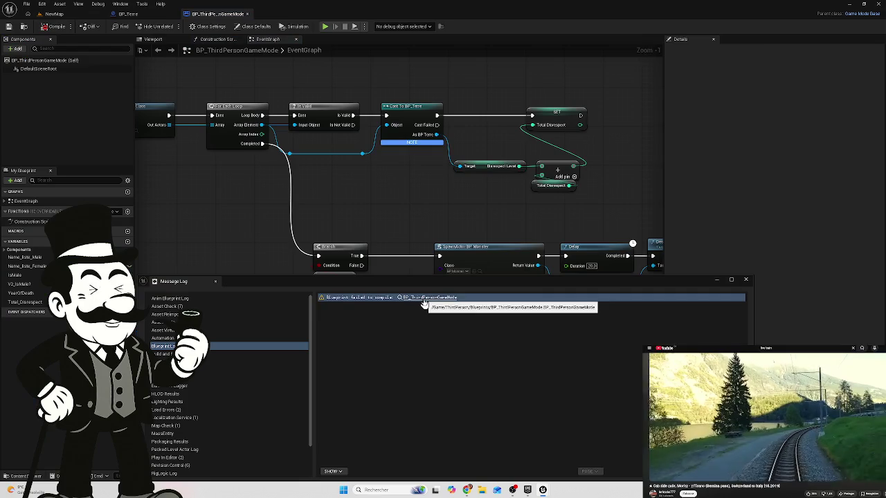
Close the Message Log and expand SpawnActor BP Monster to show all its pins.
{"action": "left_click", "coordinate": [746, 281]}
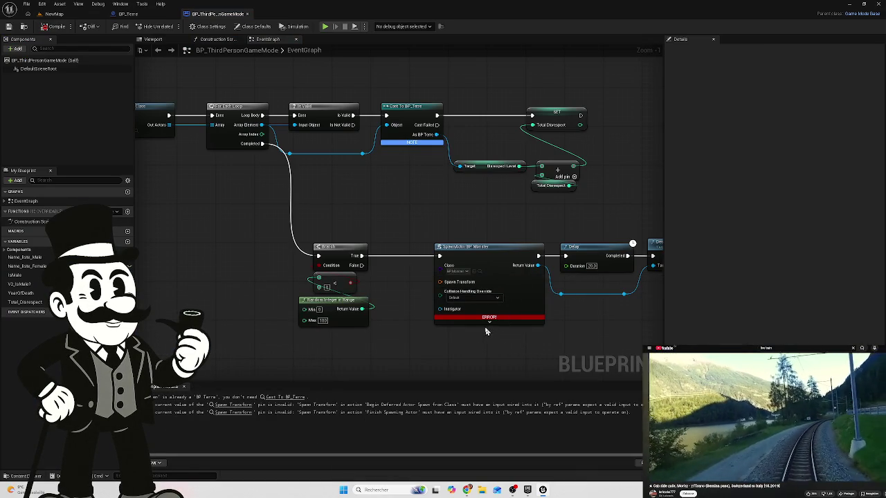
{"action": "left_click_drag", "start_coordinate": [353, 207], "coordinate": [307, 208]}
{"action": "scroll", "coordinate": [447, 296], "scroll_direction": "up", "scroll_amount": 1}
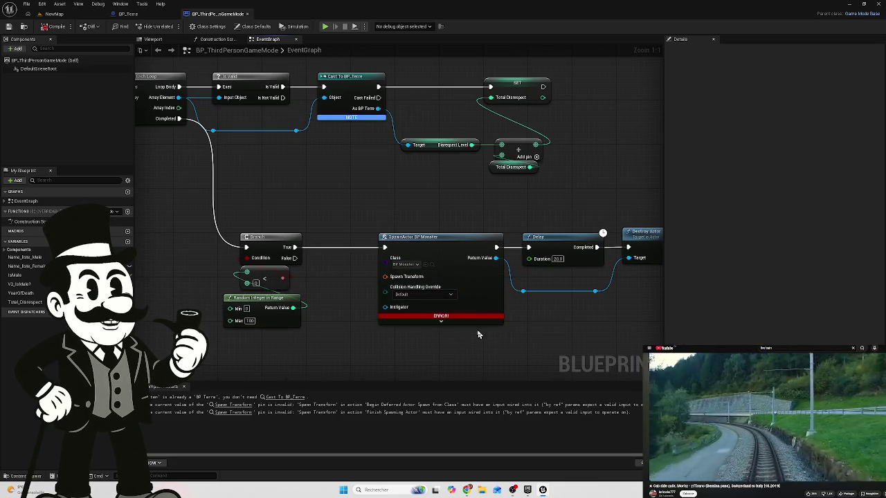
{"action": "left_click", "coordinate": [443, 321]}
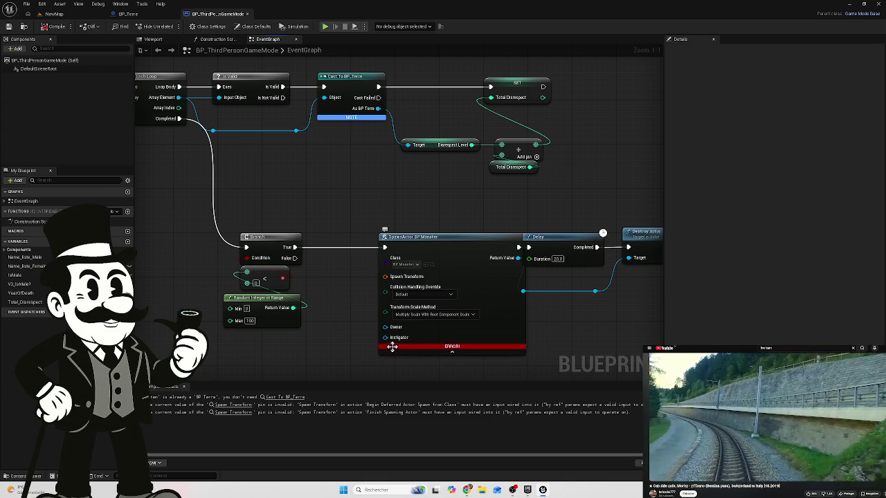
Move the Delay and Destroy Actor nodes and their reroute points to the right.
{"action": "left_click_drag", "start_coordinate": [558, 298], "coordinate": [439, 273]}
{"action": "mouse_move", "coordinate": [497, 267]}
{"action": "left_mouse_down"}
{"action": "mouse_move", "coordinate": [405, 267]}
{"action": "mouse_move", "coordinate": [442, 267]}
{"action": "left_mouse_up"}
{"action": "mouse_move", "coordinate": [575, 199]}
{"action": "left_mouse_down"}
{"action": "mouse_move", "coordinate": [445, 312]}
{"action": "mouse_move", "coordinate": [424, 308]}
{"action": "left_mouse_up"}
{"action": "left_click_drag", "start_coordinate": [443, 206], "coordinate": [466, 206]}
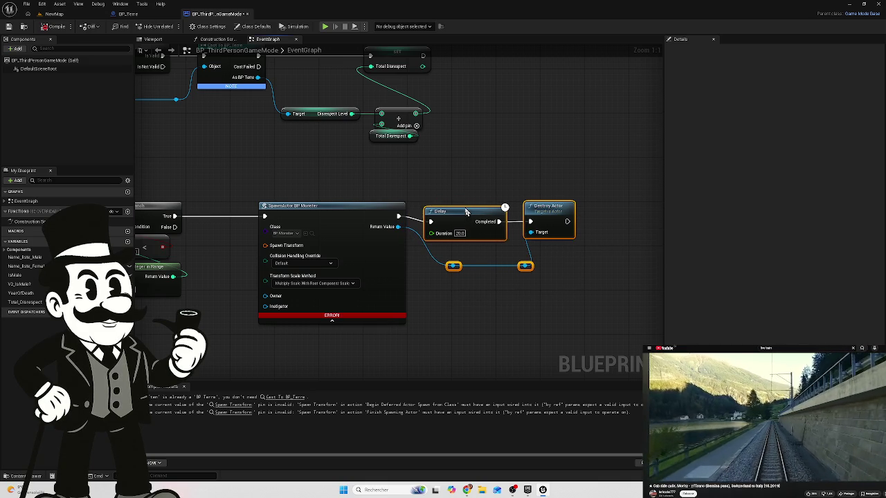
{"action": "left_click", "coordinate": [542, 277]}
{"action": "mouse_move", "coordinate": [559, 257]}
{"action": "left_mouse_down"}
{"action": "mouse_move", "coordinate": [436, 284]}
{"action": "mouse_move", "coordinate": [463, 268]}
{"action": "mouse_move", "coordinate": [445, 266]}
{"action": "left_mouse_up"}
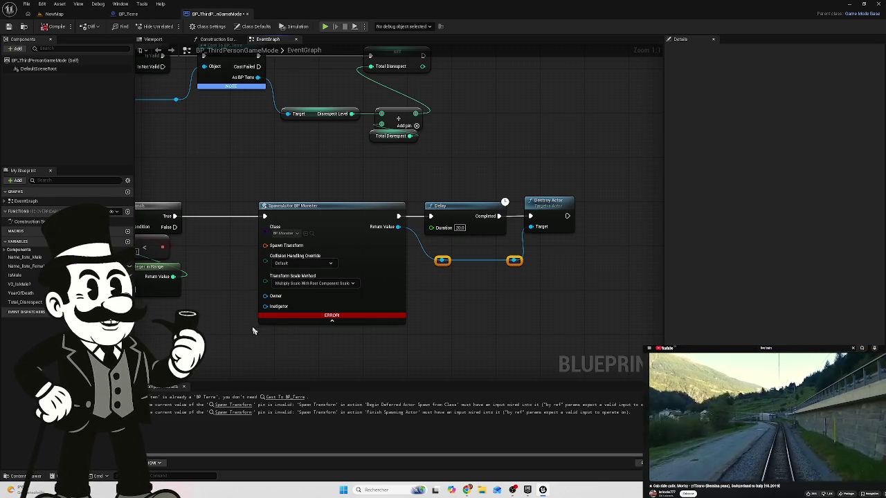
{"action": "left_click", "coordinate": [270, 399]}
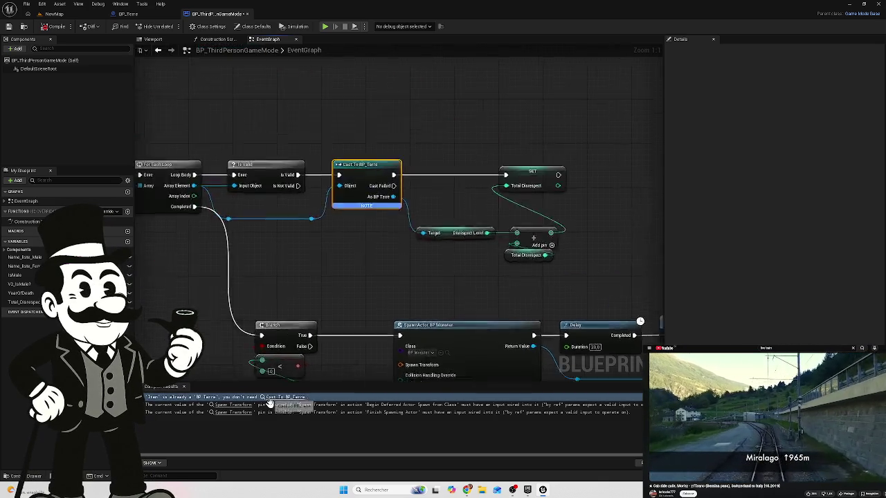
Wire SpawnActor BP Monster's exec output to Delay, break the Branch True link, and compile.
{"action": "mouse_move", "coordinate": [393, 278]}
{"action": "left_mouse_down"}
{"action": "mouse_move", "coordinate": [397, 284]}
{"action": "mouse_move", "coordinate": [353, 203]}
{"action": "mouse_move", "coordinate": [347, 220]}
{"action": "left_mouse_up"}
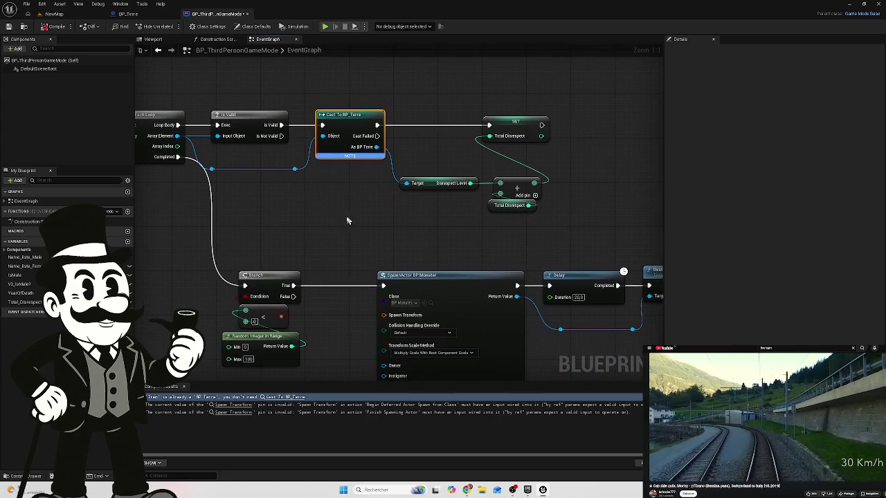
{"action": "left_click", "coordinate": [230, 407]}
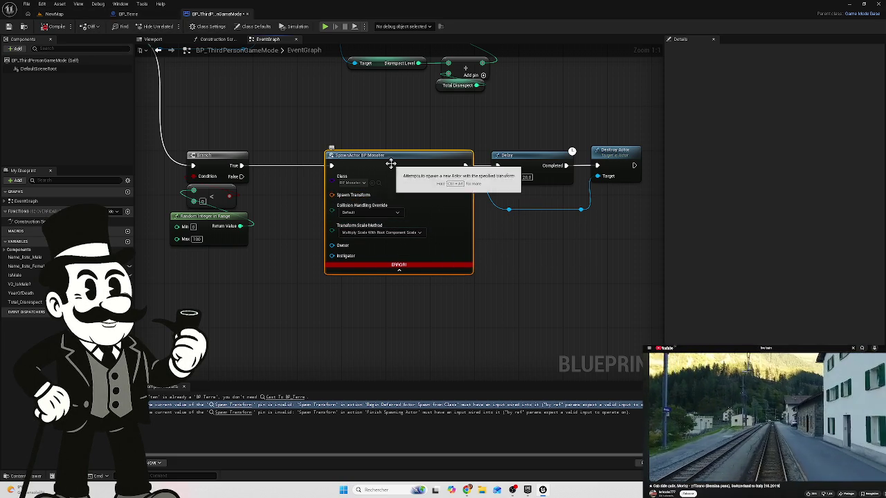
{"action": "mouse_move", "coordinate": [236, 166]}
{"action": "left_mouse_down"}
{"action": "mouse_move", "coordinate": [457, 166]}
{"action": "mouse_move", "coordinate": [506, 178]}
{"action": "left_mouse_up"}
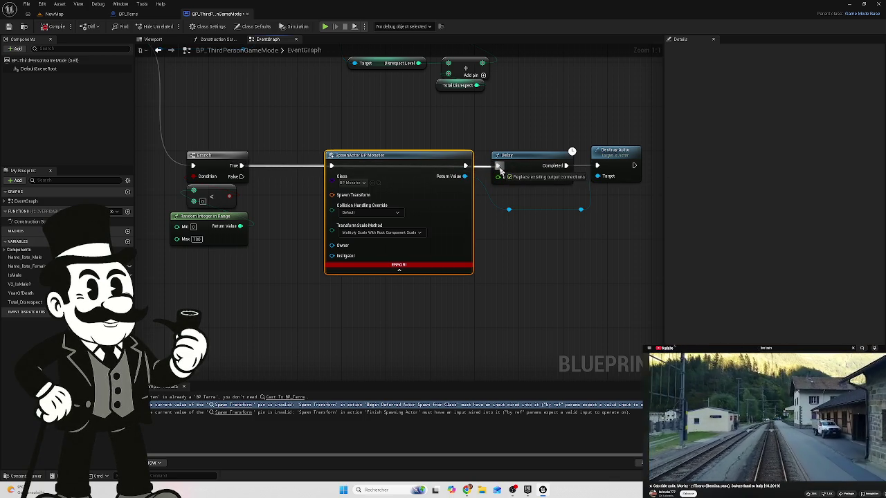
{"action": "left_click_drag", "start_coordinate": [500, 169], "coordinate": [499, 166]}
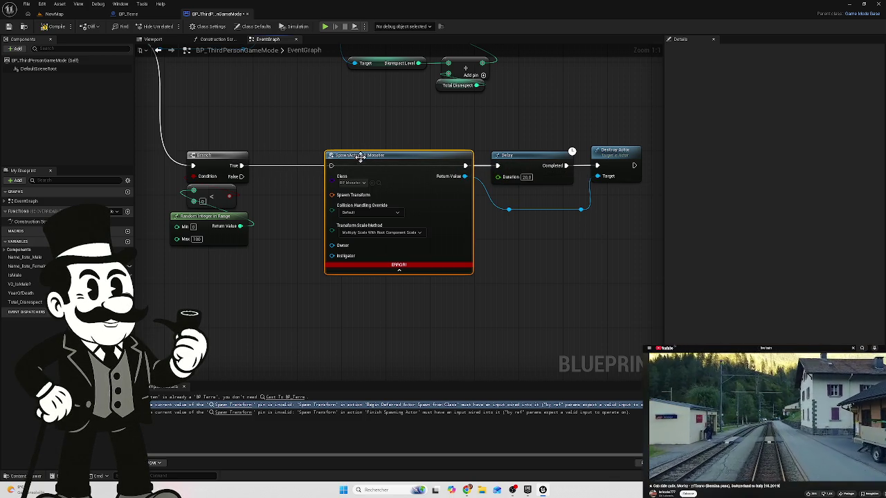
{"action": "left_click", "coordinate": [277, 167], "text": "alt"}
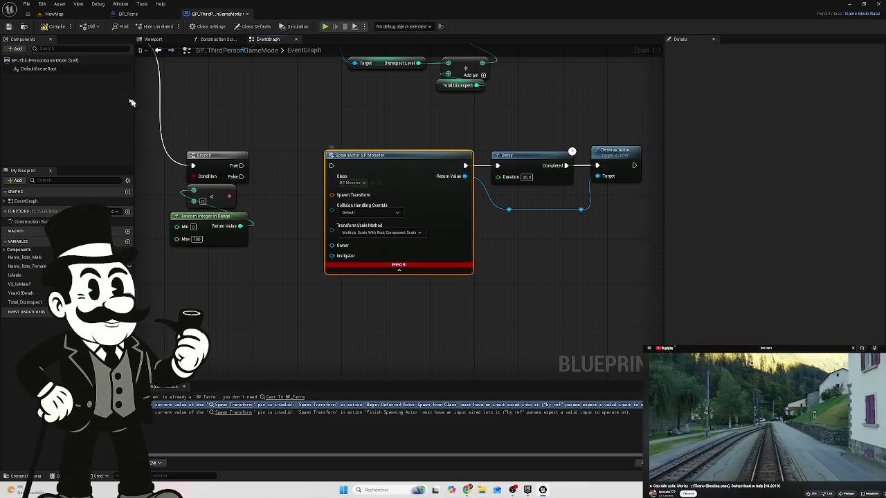
{"action": "left_click", "coordinate": [57, 27]}
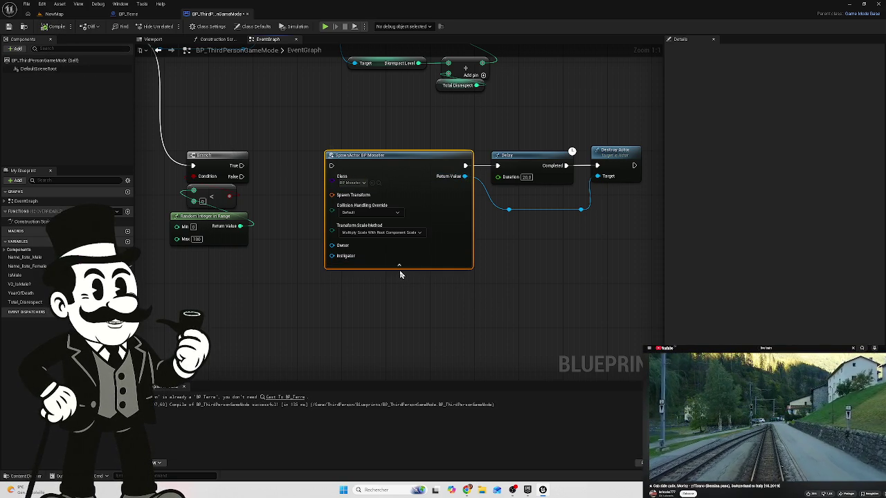
Move Delay, Destroy Actor and both reroute points further right.
{"action": "left_click_drag", "start_coordinate": [522, 267], "coordinate": [328, 250]}
{"action": "left_click_drag", "start_coordinate": [450, 120], "coordinate": [370, 157]}
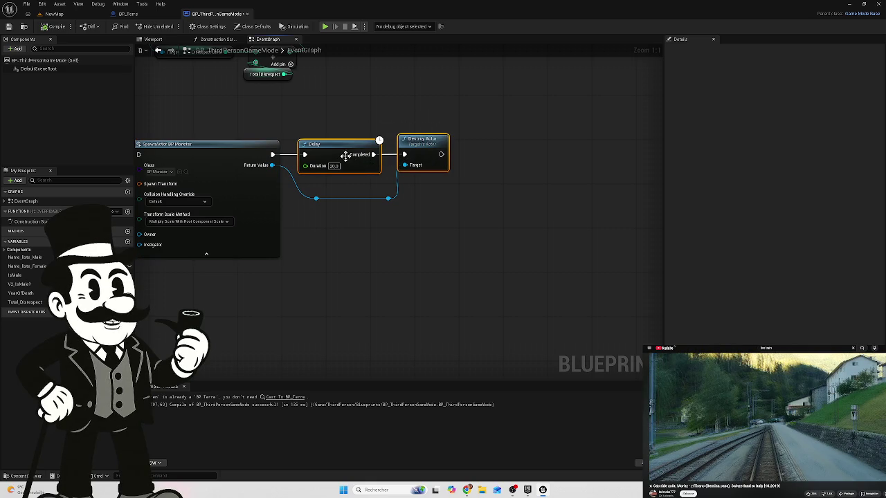
{"action": "mouse_move", "coordinate": [494, 119]}
{"action": "left_mouse_down"}
{"action": "mouse_move", "coordinate": [340, 237]}
{"action": "mouse_move", "coordinate": [314, 242]}
{"action": "left_mouse_up"}
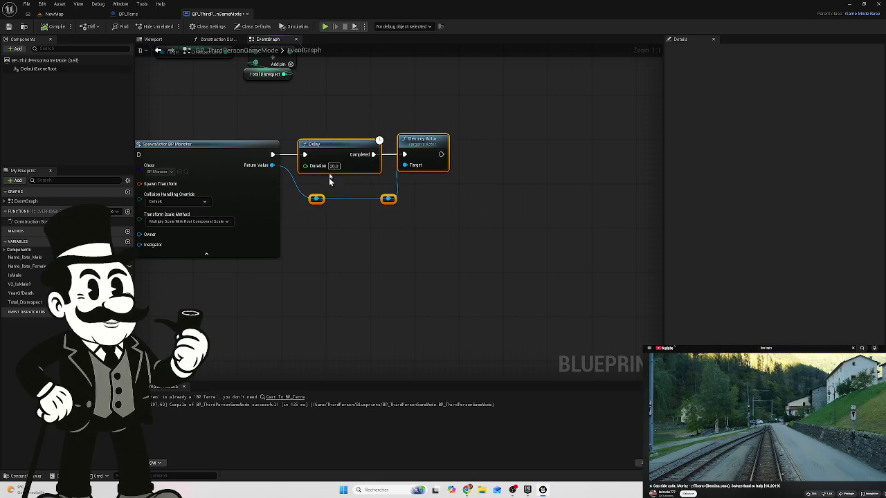
{"action": "left_click_drag", "start_coordinate": [333, 151], "coordinate": [443, 150]}
Add the ?IsValid macro on SpawnActor's Return Value, replacing the wrong Is Valid node.
{"action": "left_click_drag", "start_coordinate": [273, 165], "coordinate": [316, 188]}
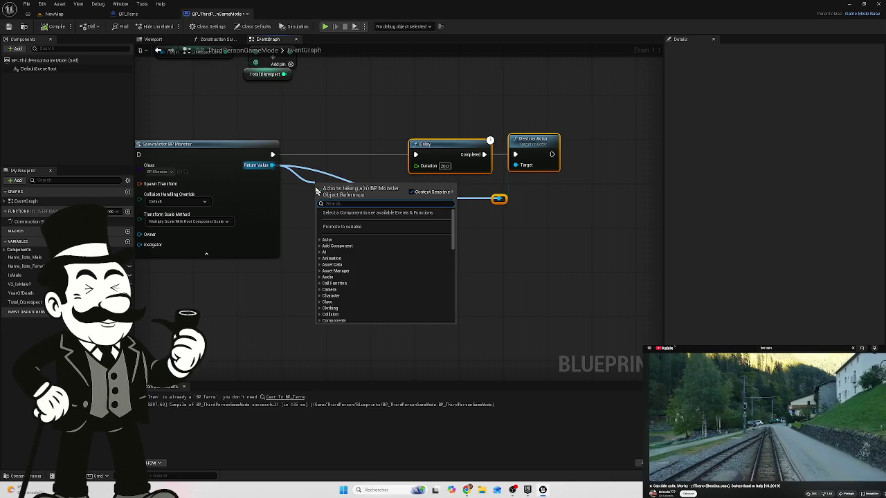
{"action": "type", "text": "is valid"}
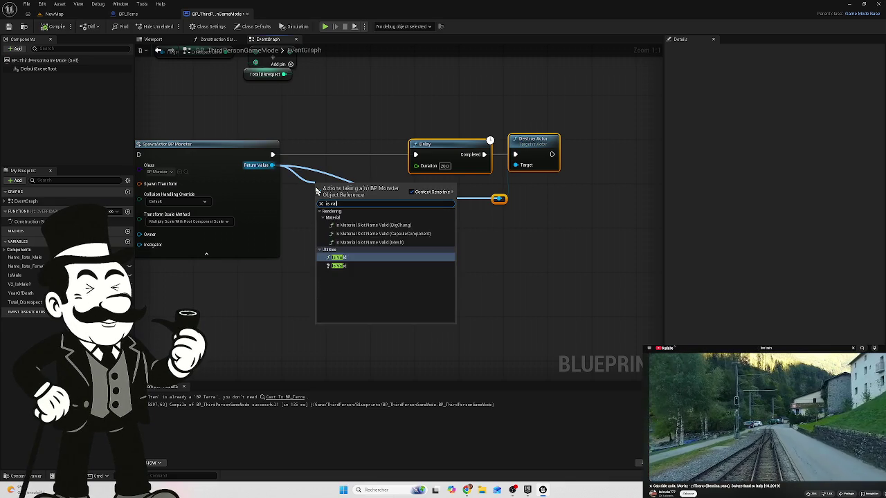
{"action": "key", "text": "Return"}
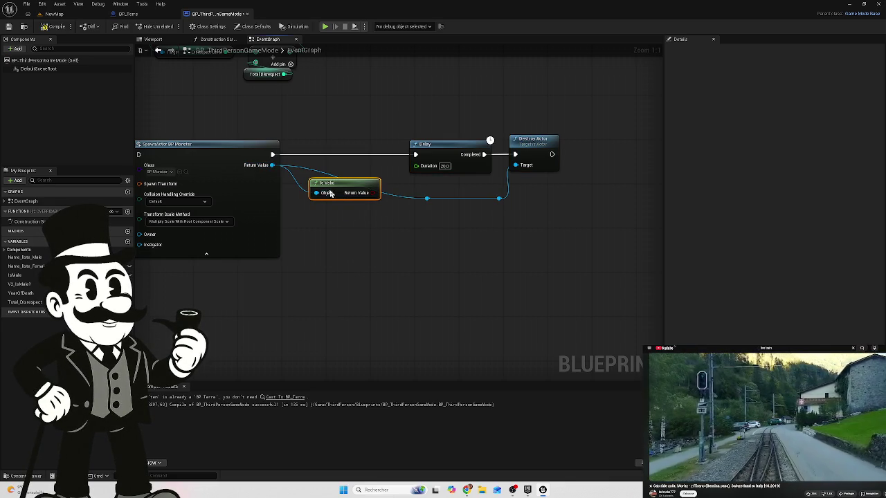
{"action": "key", "text": "Delete"}
{"action": "left_click_drag", "start_coordinate": [271, 165], "coordinate": [308, 206]}
{"action": "type", "text": "is va"}
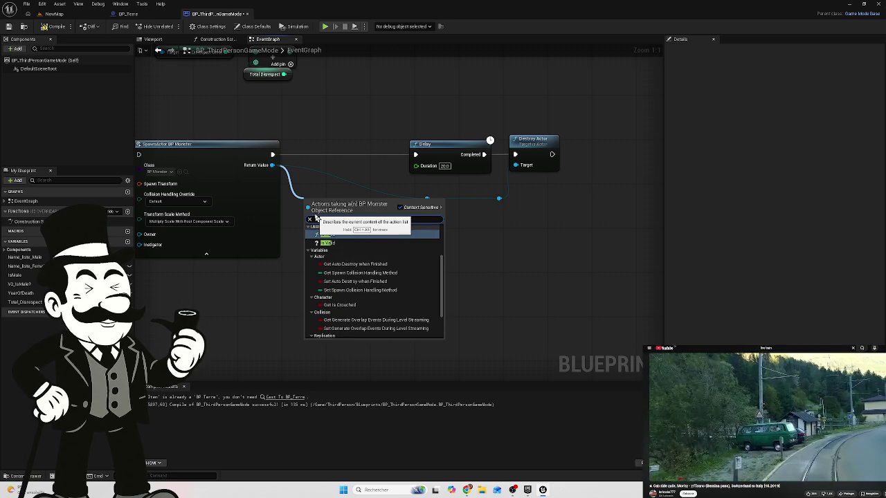
{"action": "left_click", "coordinate": [329, 243]}
{"action": "left_click_drag", "start_coordinate": [340, 210], "coordinate": [329, 155]}
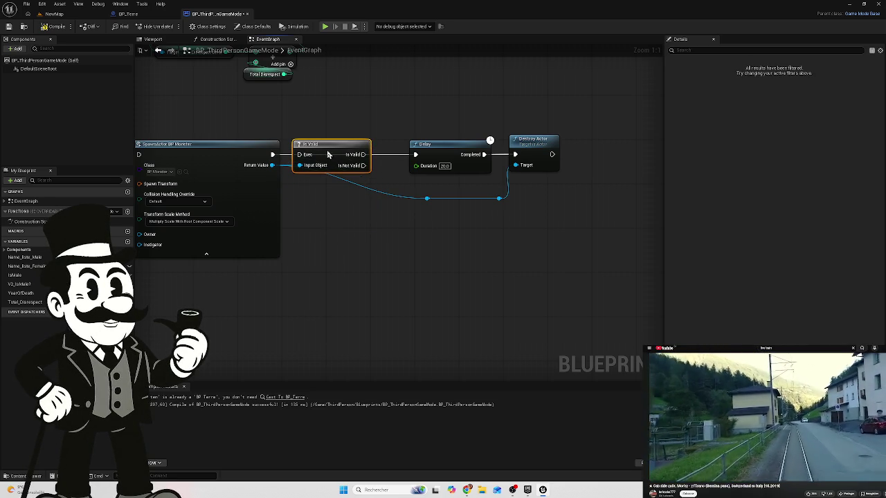
Route SpawnActor's execution through Is Valid into Delay, tidy the reroute, and compile.
{"action": "left_click_drag", "start_coordinate": [272, 154], "coordinate": [299, 154]}
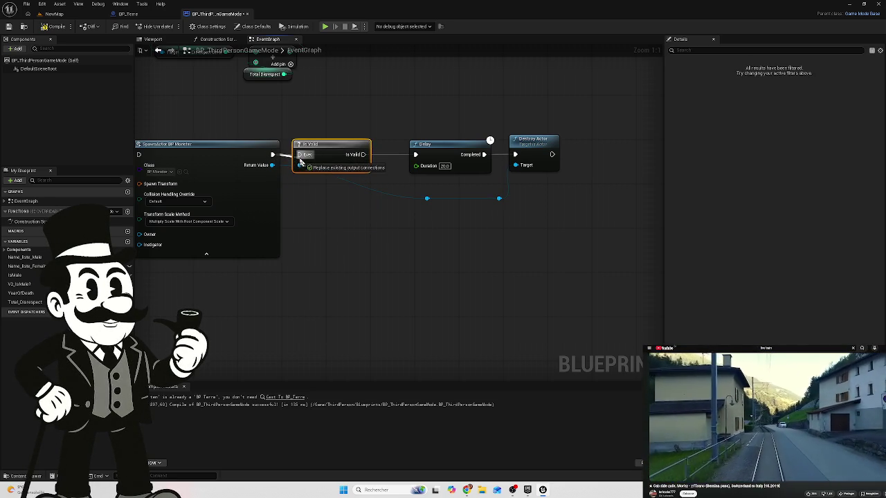
{"action": "left_click_drag", "start_coordinate": [364, 155], "coordinate": [415, 155]}
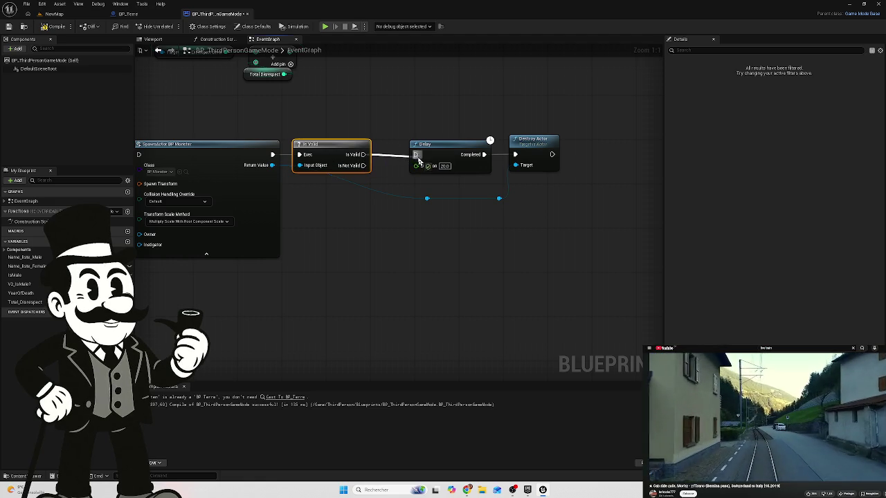
{"action": "left_click", "coordinate": [427, 199]}
{"action": "mouse_move", "coordinate": [427, 201]}
{"action": "left_mouse_down"}
{"action": "mouse_move", "coordinate": [302, 197]}
{"action": "mouse_move", "coordinate": [304, 206]}
{"action": "left_mouse_up"}
{"action": "left_click", "coordinate": [54, 26]}
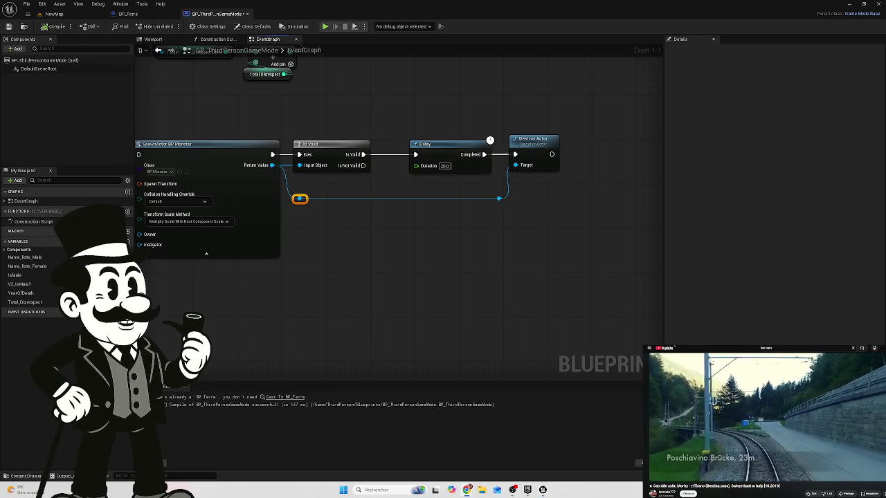
Pan over the Branch and Random Integer nodes, then return to the NewMap level.
{"action": "mouse_move", "coordinate": [342, 245]}
{"action": "left_mouse_down"}
{"action": "mouse_move", "coordinate": [513, 268]}
{"action": "mouse_move", "coordinate": [504, 267]}
{"action": "left_mouse_up"}
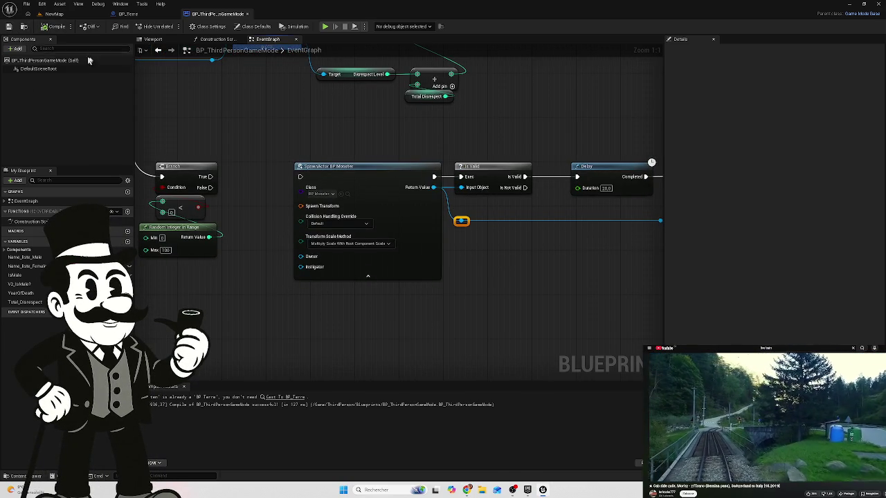
{"action": "mouse_move", "coordinate": [485, 312]}
{"action": "left_mouse_down"}
{"action": "mouse_move", "coordinate": [469, 307]}
{"action": "mouse_move", "coordinate": [500, 326]}
{"action": "left_mouse_up"}
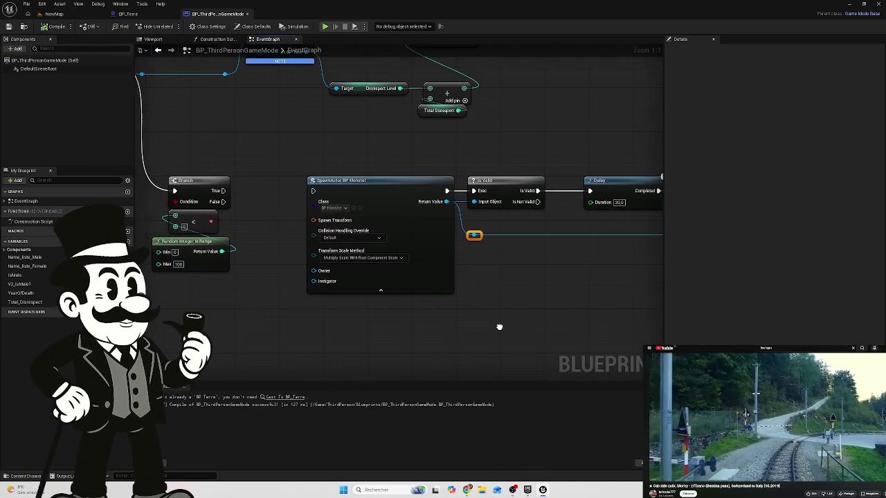
{"action": "scroll", "coordinate": [496, 325], "scroll_direction": "down", "scroll_amount": 1}
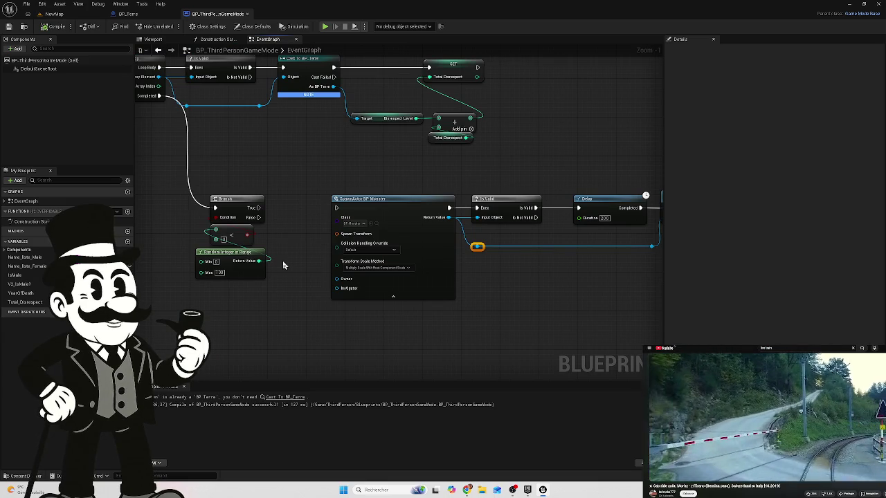
{"action": "left_click", "coordinate": [55, 14]}
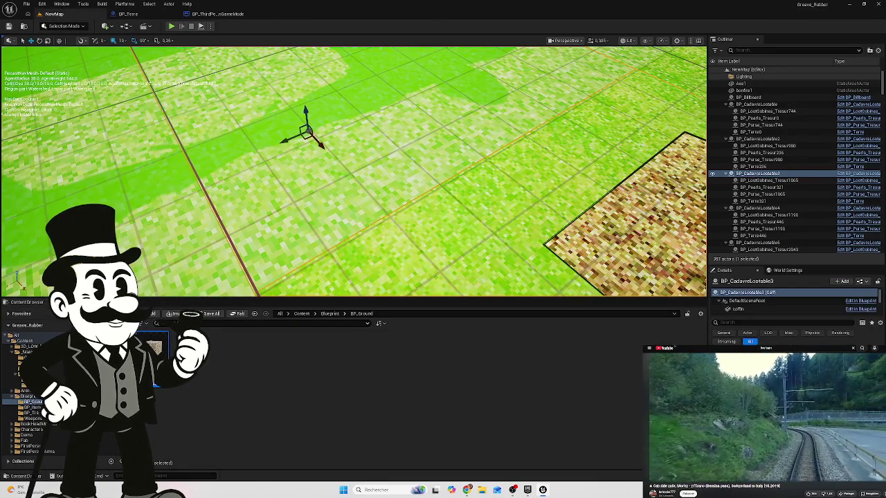
Play in editor, walk past the crate into the walled corridor to the coffin, stop, and reopen BP_Terre.
{"action": "left_click", "coordinate": [171, 26]}
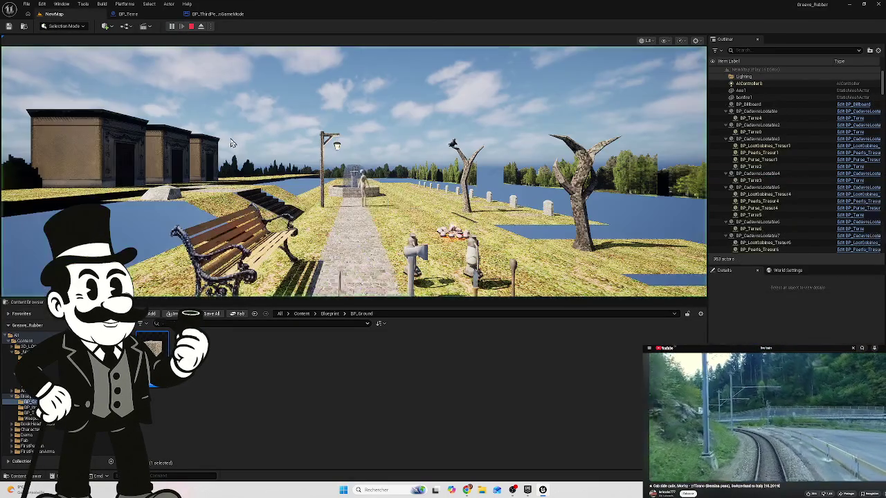
{"action": "key", "text": "w"}
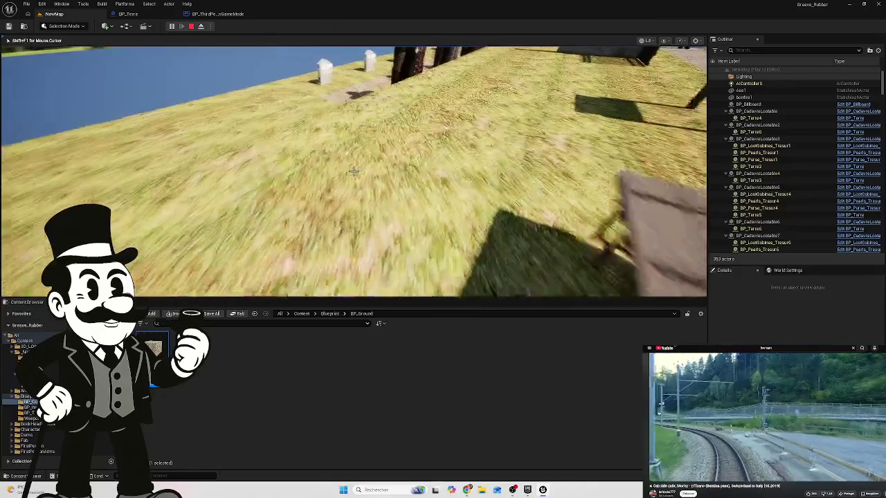
{"action": "key", "text": "w"}
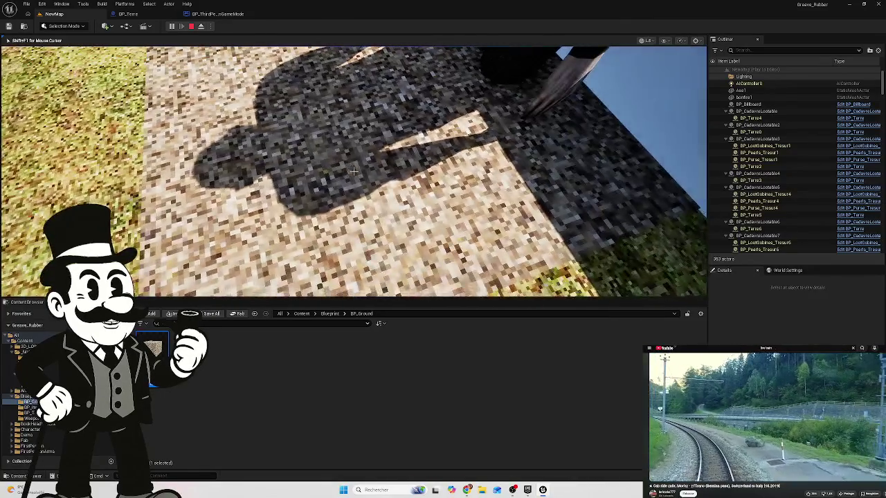
{"action": "key", "text": "w"}
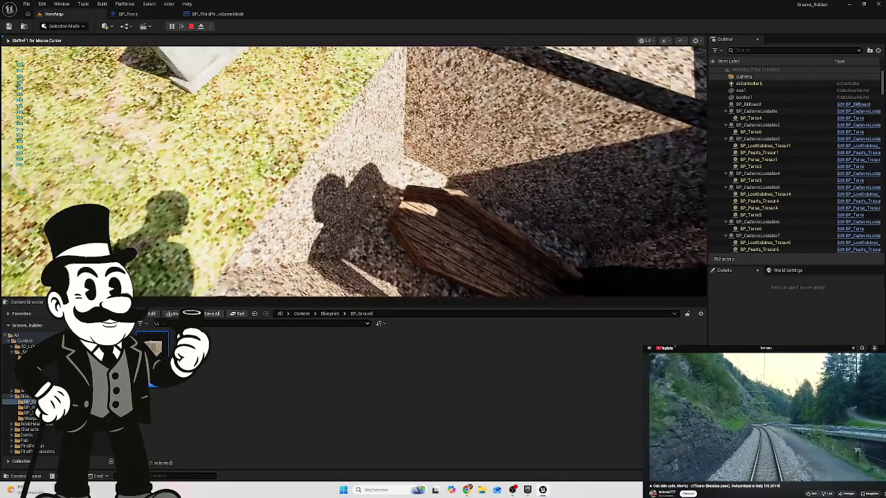
{"action": "key", "text": "w"}
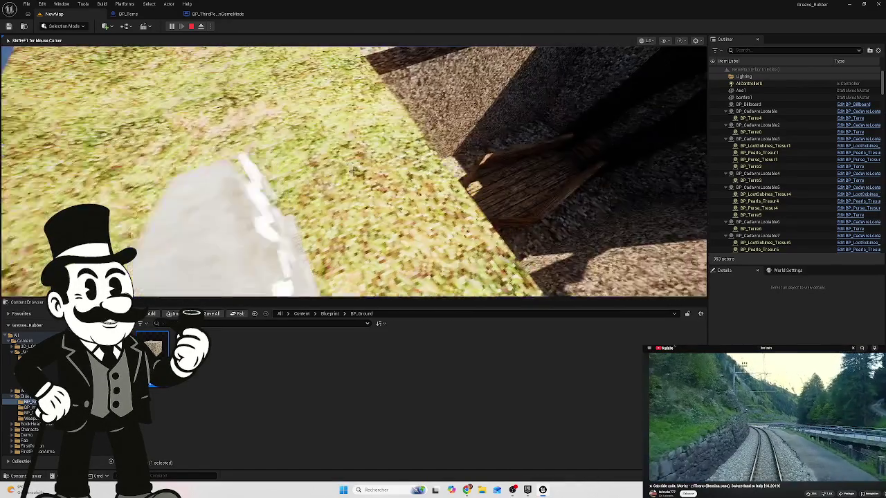
{"action": "key", "text": "w"}
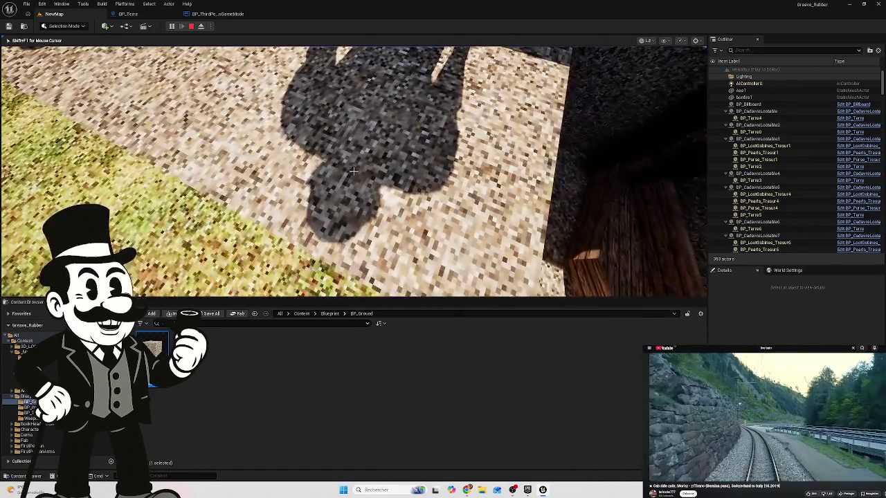
{"action": "key", "text": "w"}
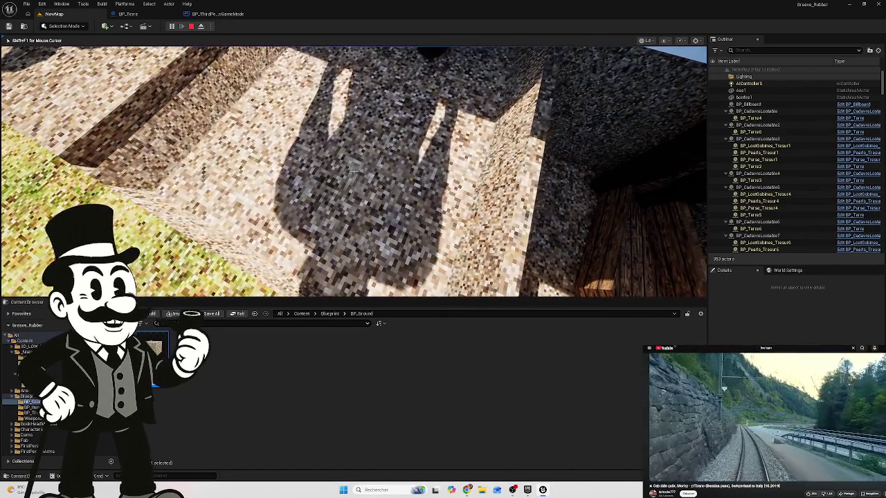
{"action": "key", "text": "w"}
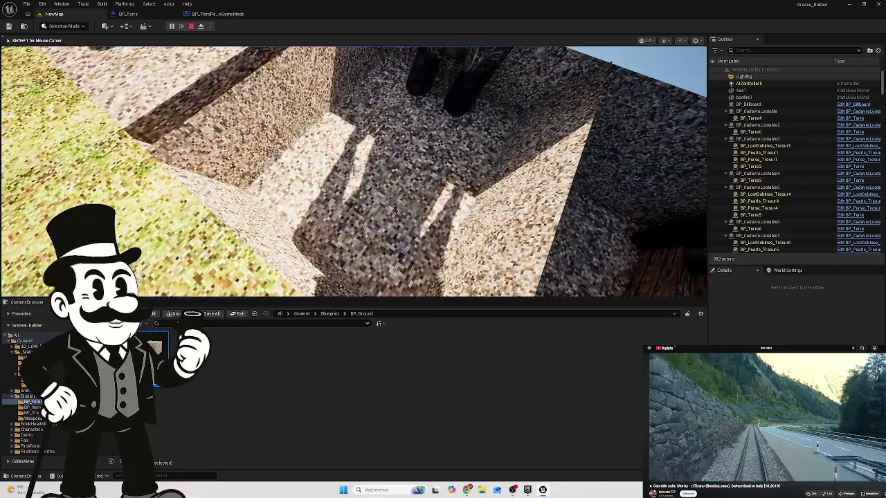
{"action": "key", "text": "w"}
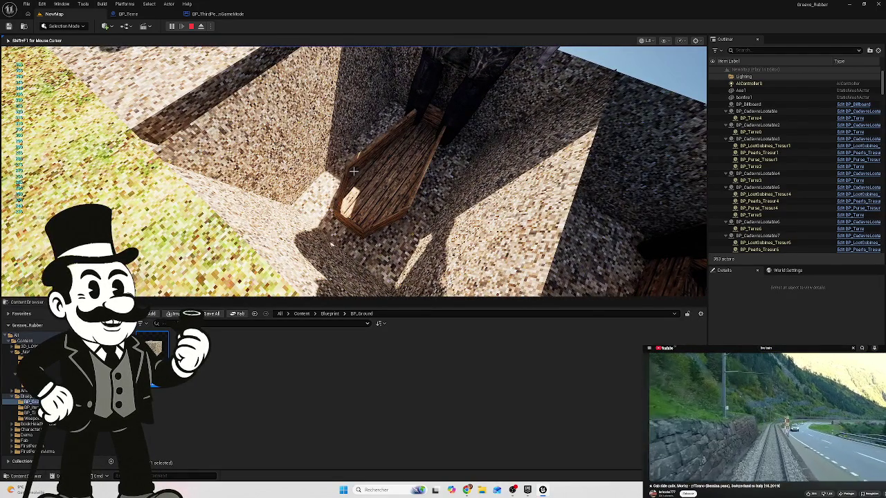
{"action": "key", "text": "Escape"}
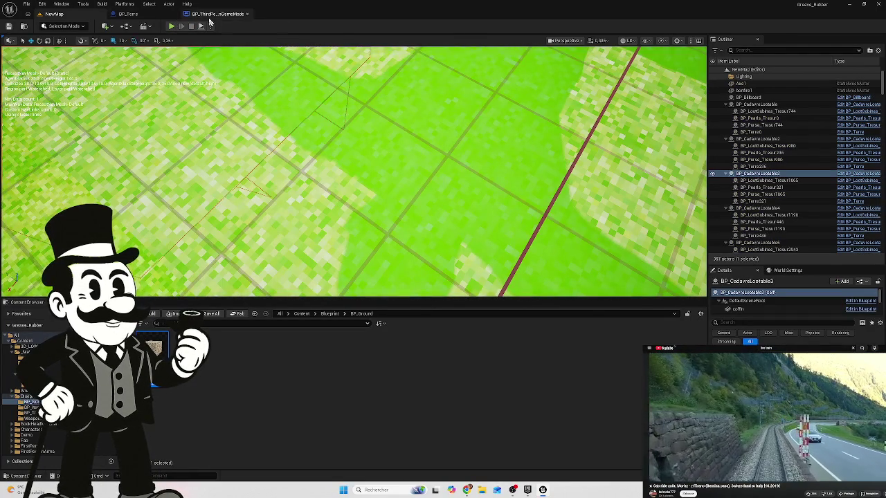
{"action": "left_click", "coordinate": [128, 14]}
{"action": "mouse_move", "coordinate": [354, 240]}
{"action": "left_mouse_down"}
{"action": "mouse_move", "coordinate": [461, 257]}
{"action": "mouse_move", "coordinate": [449, 256]}
{"action": "left_mouse_up"}
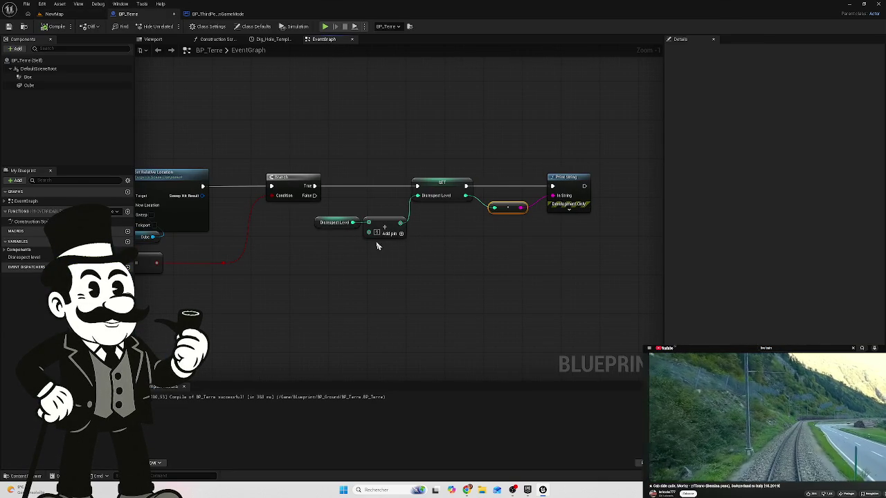
Delete the Disrespect Level getter and Add node feeding SET, and edit SET's value field.
{"action": "scroll", "coordinate": [367, 246], "scroll_direction": "up", "scroll_amount": 1}
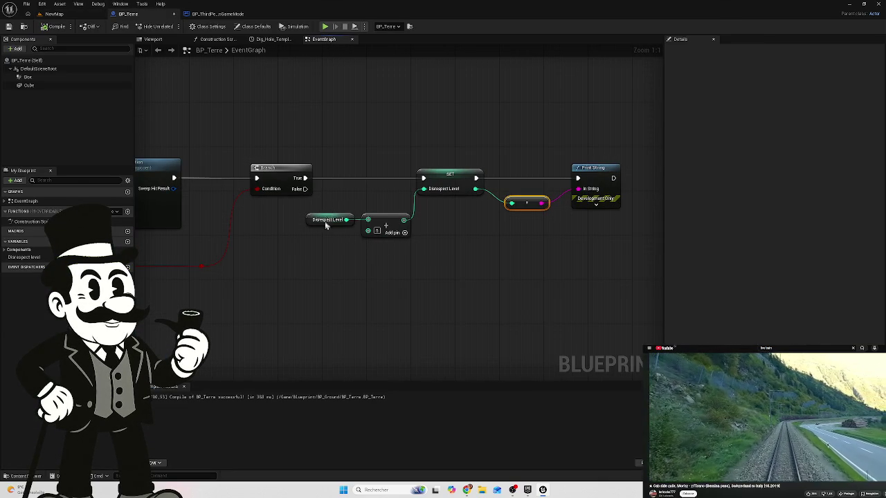
{"action": "left_click_drag", "start_coordinate": [352, 261], "coordinate": [541, 252]}
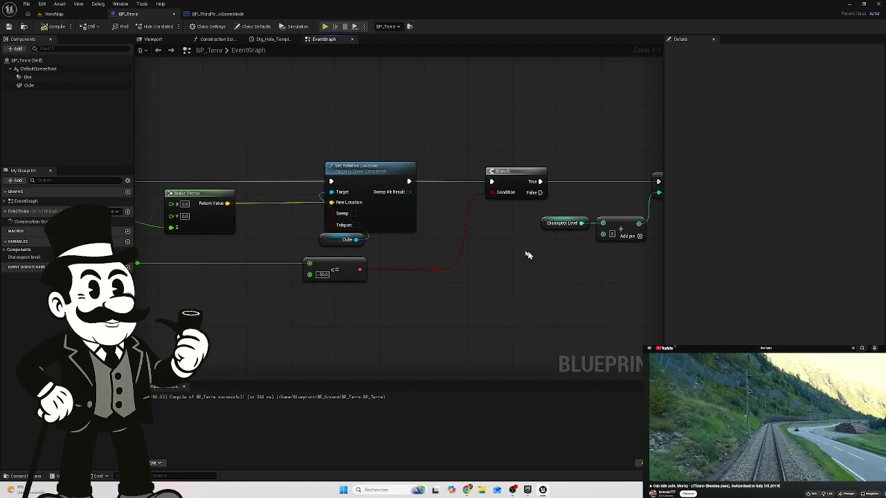
{"action": "left_click_drag", "start_coordinate": [465, 253], "coordinate": [372, 255]}
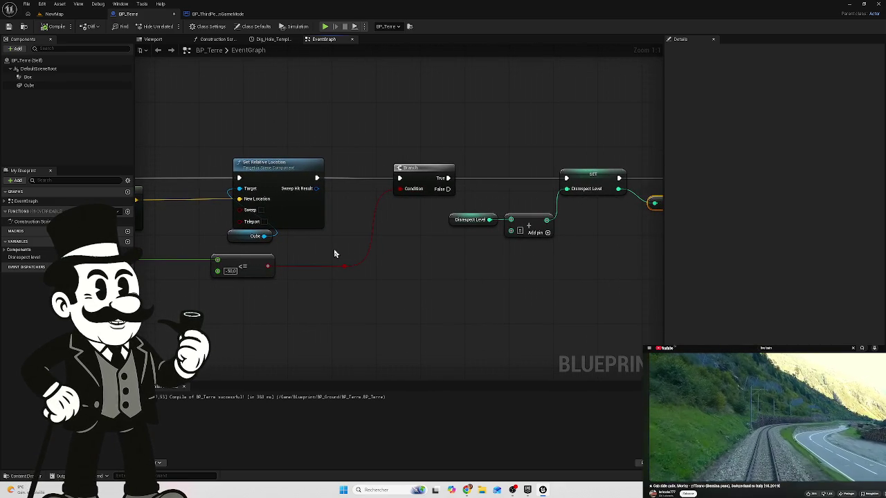
{"action": "left_click_drag", "start_coordinate": [391, 229], "coordinate": [317, 212]}
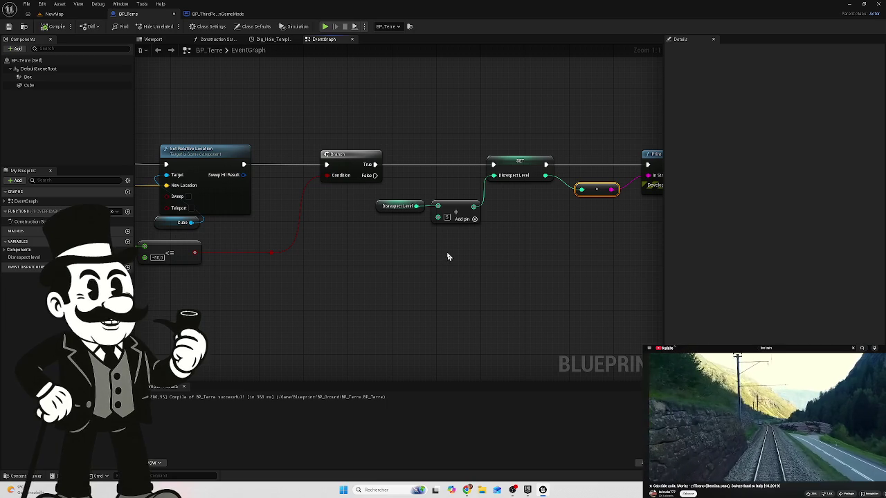
{"action": "left_click_drag", "start_coordinate": [453, 241], "coordinate": [391, 200]}
{"action": "key", "text": "Delete"}
{"action": "left_click", "coordinate": [533, 176]}
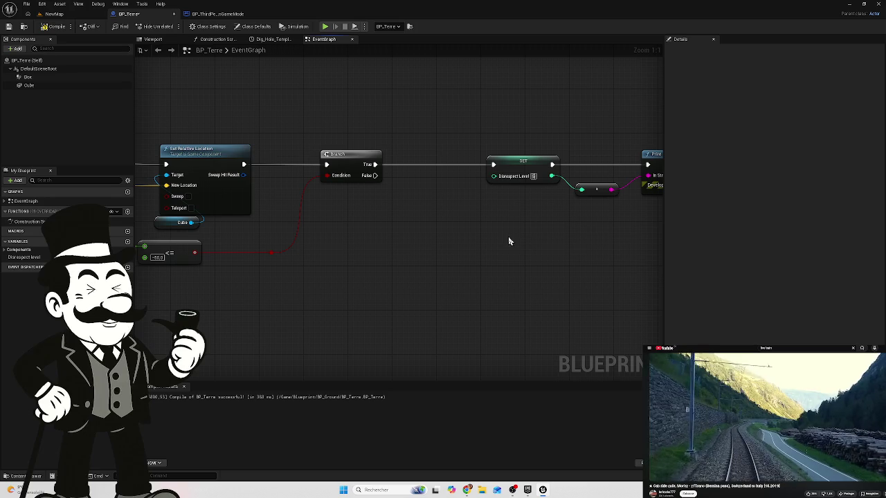
Move the SET and Print String nodes left to tidy the graph.
{"action": "left_click_drag", "start_coordinate": [556, 133], "coordinate": [414, 225]}
{"action": "left_click_drag", "start_coordinate": [396, 170], "coordinate": [340, 176]}
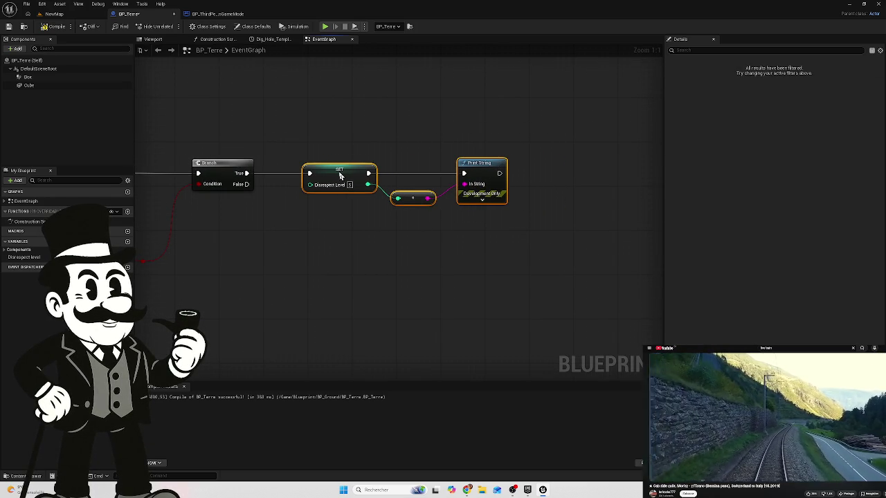
{"action": "left_click", "coordinate": [329, 236]}
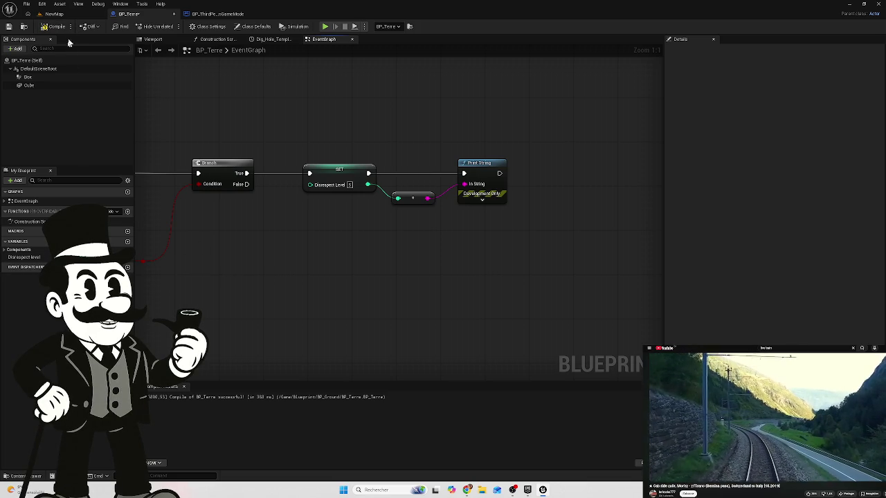
{"action": "scroll", "coordinate": [249, 244], "scroll_direction": "down", "scroll_amount": 2}
{"action": "left_click_drag", "start_coordinate": [249, 245], "coordinate": [472, 242]}
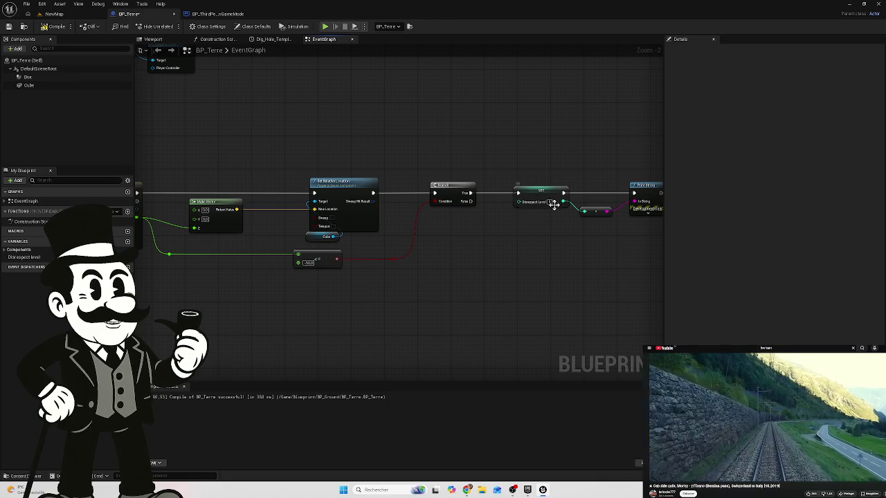
{"action": "scroll", "coordinate": [544, 211], "scroll_direction": "up", "scroll_amount": 1}
{"action": "left_click_drag", "start_coordinate": [545, 212], "coordinate": [478, 224]}
{"action": "left_click", "coordinate": [218, 14]}
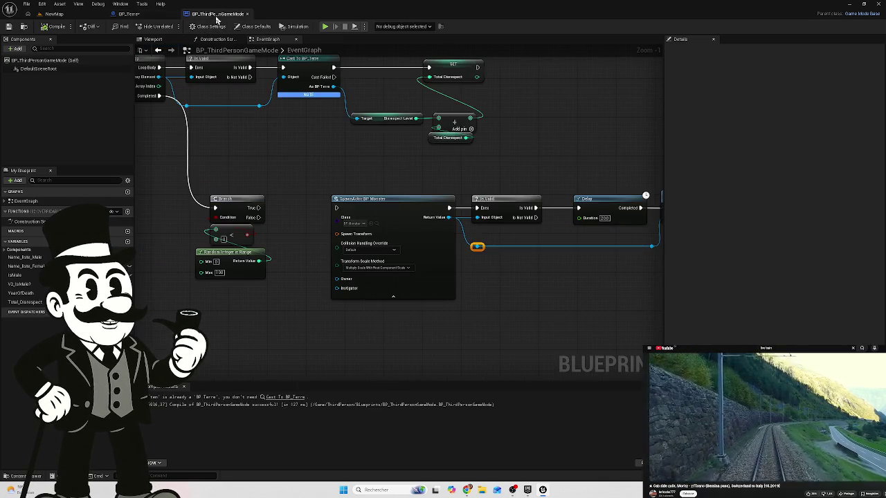
Add a Print String after SET Total Disrespect that prints the Total Disrespect value.
{"action": "left_click_drag", "start_coordinate": [344, 184], "coordinate": [318, 305]}
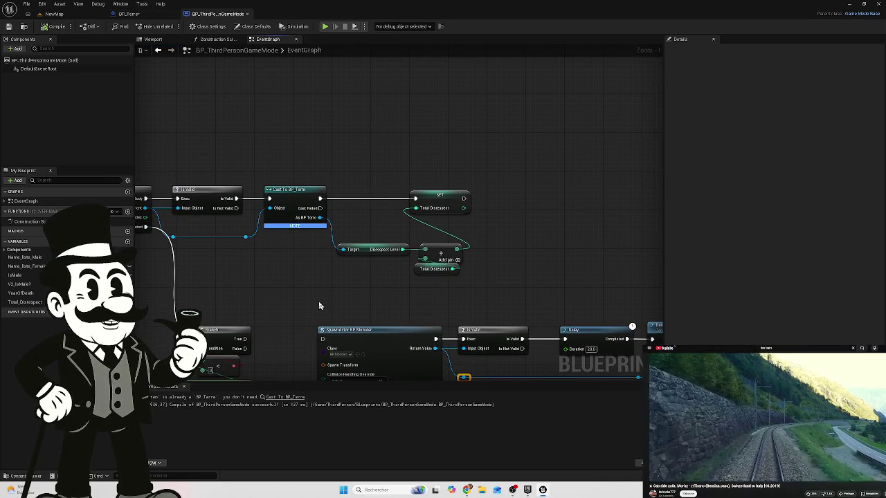
{"action": "scroll", "coordinate": [490, 245], "scroll_direction": "up", "scroll_amount": 1}
{"action": "mouse_move", "coordinate": [490, 245]}
{"action": "left_mouse_down"}
{"action": "mouse_move", "coordinate": [395, 228]}
{"action": "mouse_move", "coordinate": [346, 198]}
{"action": "left_mouse_up"}
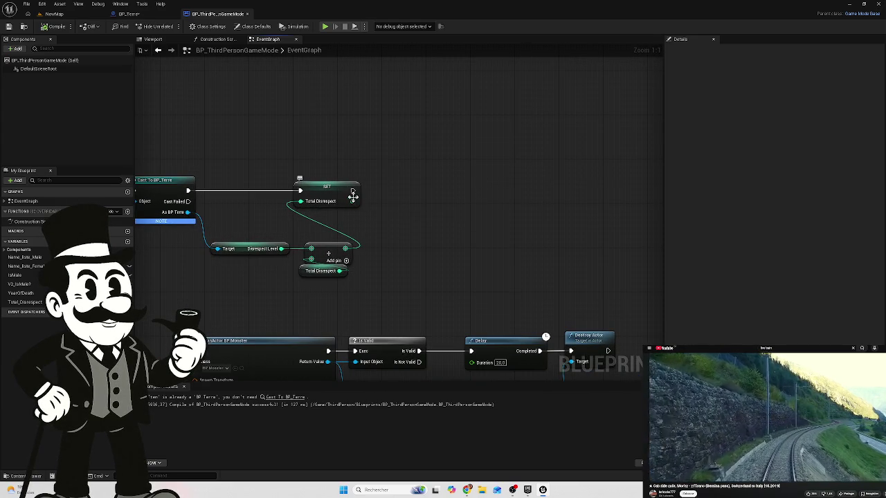
{"action": "left_click_drag", "start_coordinate": [353, 200], "coordinate": [431, 205]}
{"action": "type", "text": "prin"}
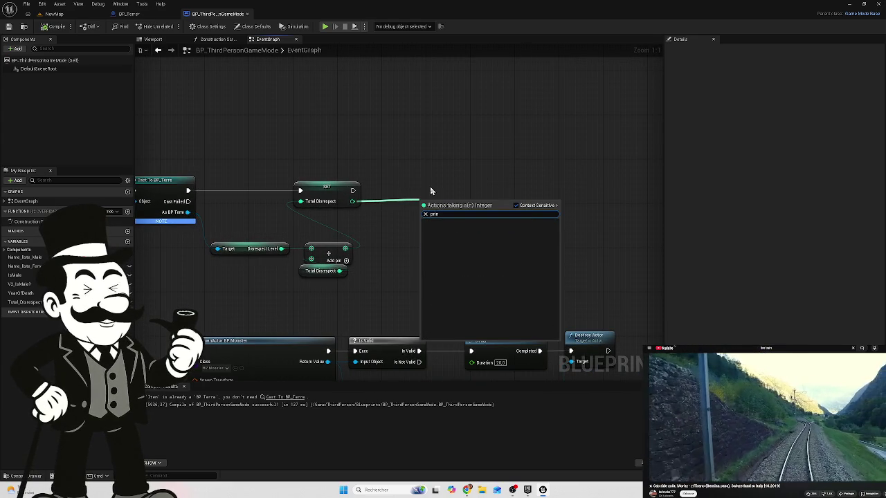
{"action": "key", "text": "Escape"}
{"action": "left_click_drag", "start_coordinate": [353, 190], "coordinate": [423, 187]}
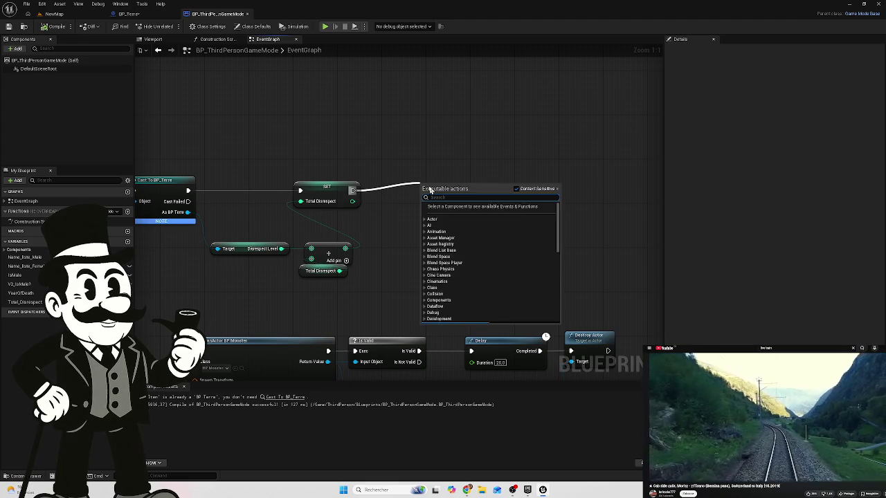
{"action": "type", "text": "prin"}
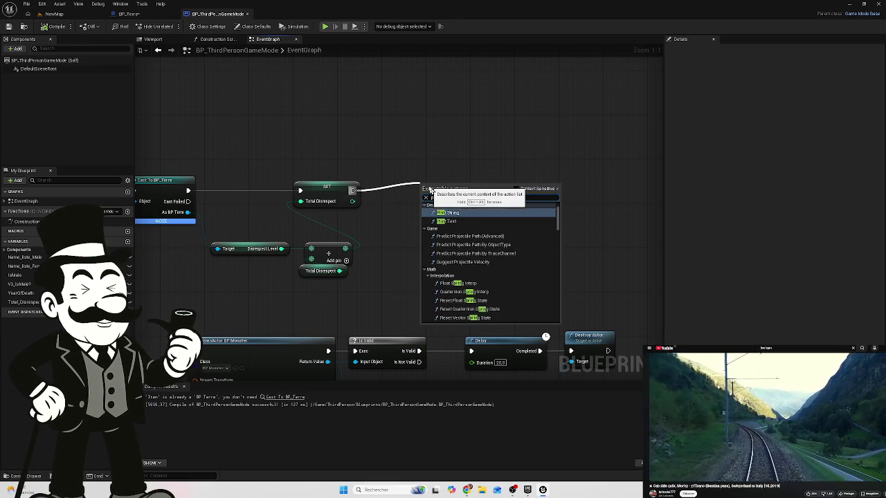
{"action": "left_click", "coordinate": [447, 213]}
{"action": "mouse_move", "coordinate": [444, 205]}
{"action": "left_mouse_down"}
{"action": "mouse_move", "coordinate": [444, 187]}
{"action": "mouse_move", "coordinate": [488, 192]}
{"action": "left_mouse_up"}
{"action": "left_click_drag", "start_coordinate": [353, 201], "coordinate": [470, 204]}
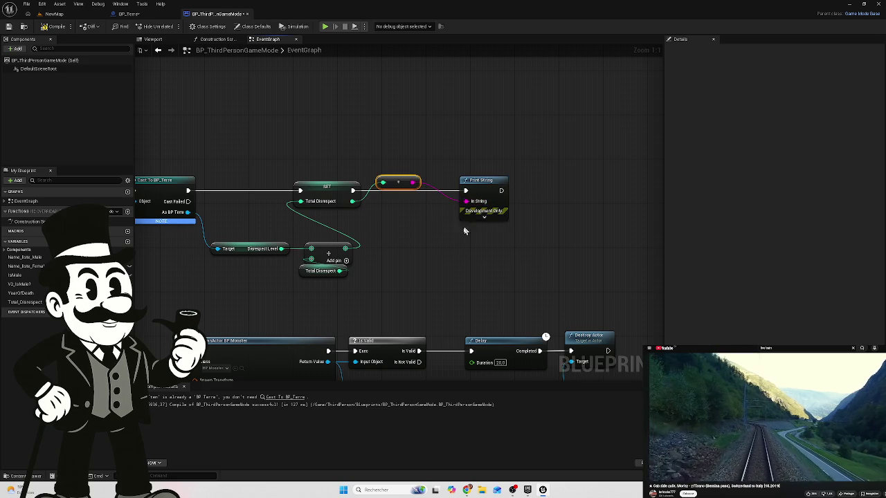
{"action": "mouse_move", "coordinate": [404, 181]}
{"action": "left_mouse_down"}
{"action": "mouse_move", "coordinate": [400, 242]}
{"action": "mouse_move", "coordinate": [409, 217]}
{"action": "left_mouse_up"}
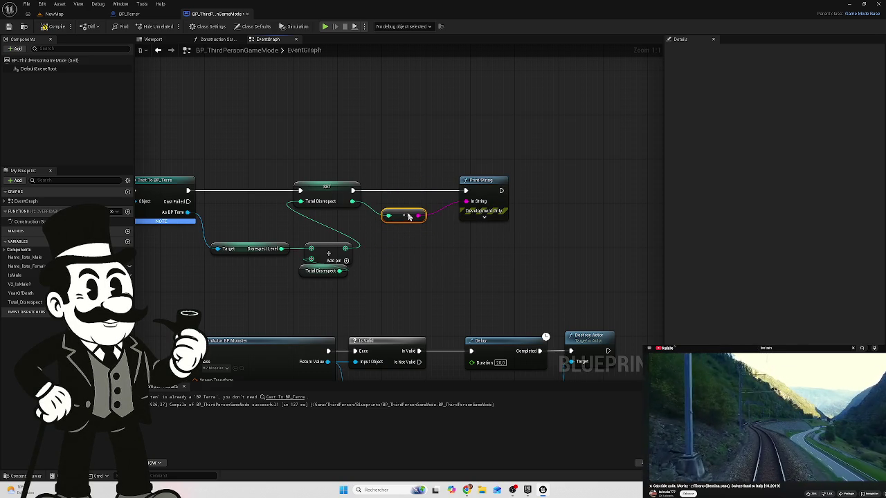
Set the Set Timer by Event interval to 1 second.
{"action": "mouse_move", "coordinate": [339, 193]}
{"action": "left_mouse_down"}
{"action": "mouse_move", "coordinate": [375, 129]}
{"action": "mouse_move", "coordinate": [460, 141]}
{"action": "mouse_move", "coordinate": [380, 167]}
{"action": "mouse_move", "coordinate": [513, 162]}
{"action": "left_mouse_up"}
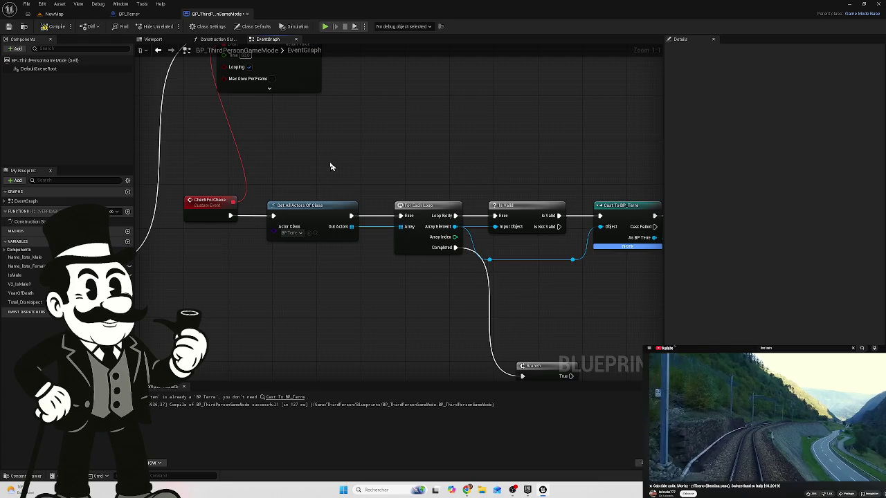
{"action": "left_click_drag", "start_coordinate": [332, 168], "coordinate": [328, 258]}
{"action": "type", "text": "1"}
{"action": "left_click", "coordinate": [270, 184]}
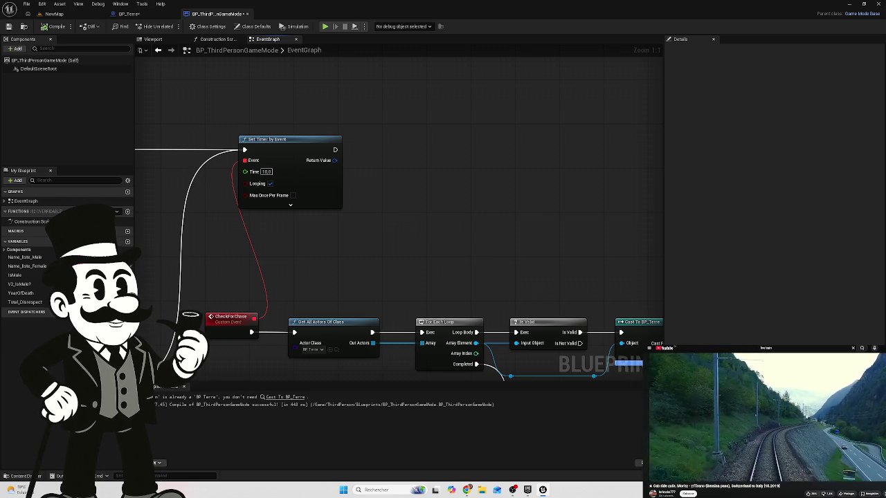
Save BP_Terre and BP_ThirdPersonGameMode and return to the NewMap level.
{"action": "key", "text": "ctrl+shift+s"}
{"action": "left_click", "coordinate": [506, 322]}
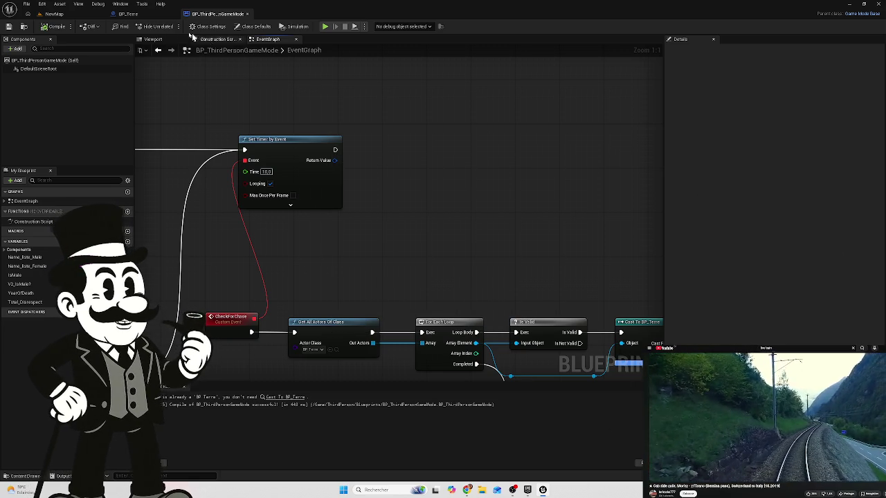
{"action": "left_click", "coordinate": [54, 13]}
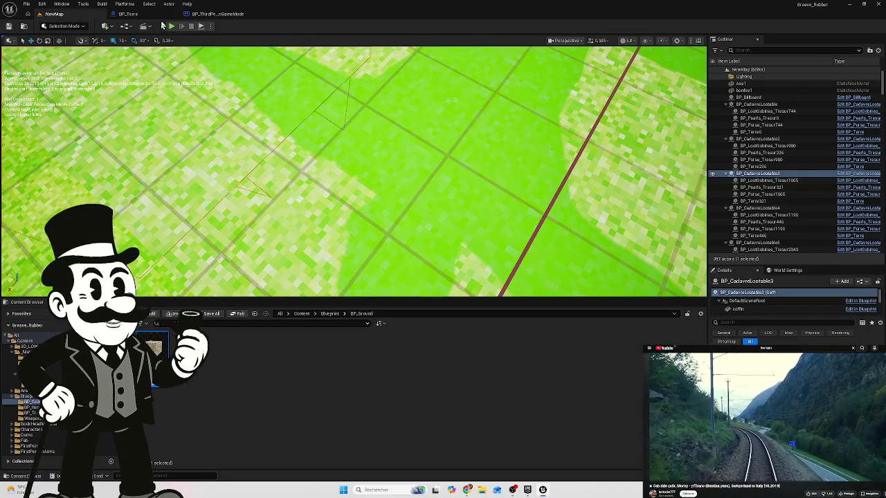
Playtest the graveyard level along the gravel path, then return to BP_ThirdPersonGameMode's event graph.
{"action": "key", "text": "alt+p"}
{"action": "left_click", "coordinate": [291, 125]}
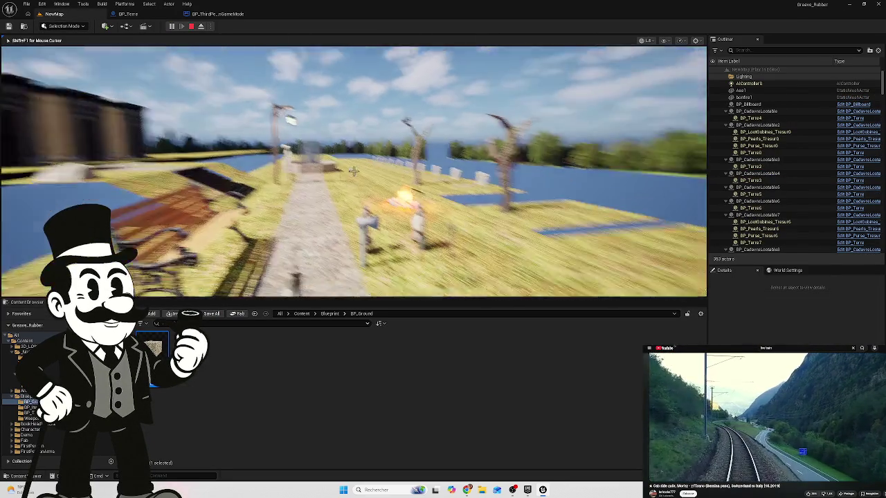
{"action": "key", "text": "w"}
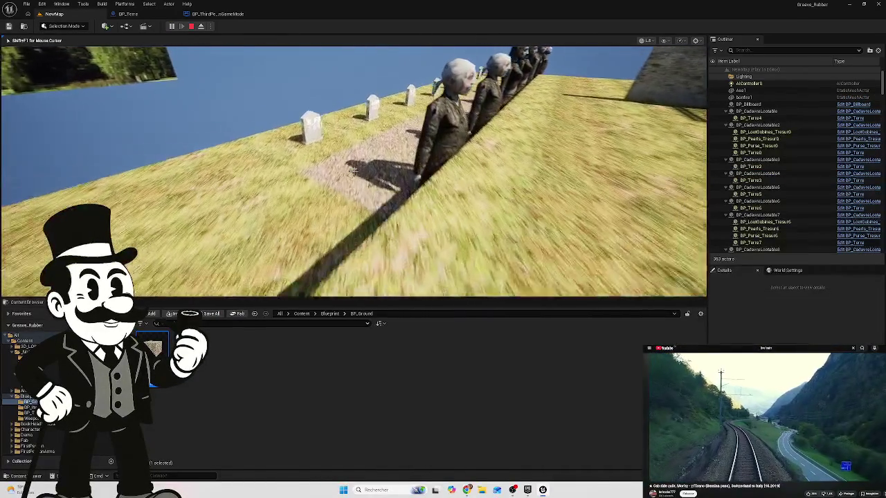
{"action": "key", "text": "w"}
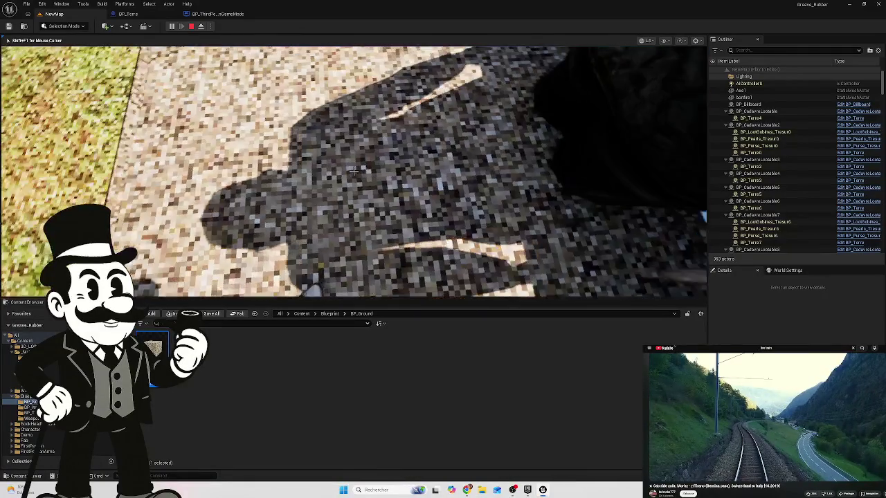
{"action": "key", "text": "w"}
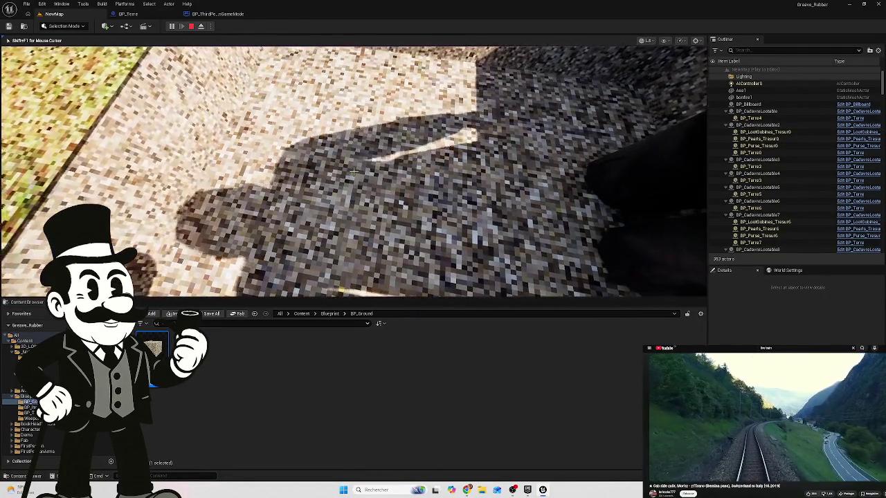
{"action": "key", "text": "e"}
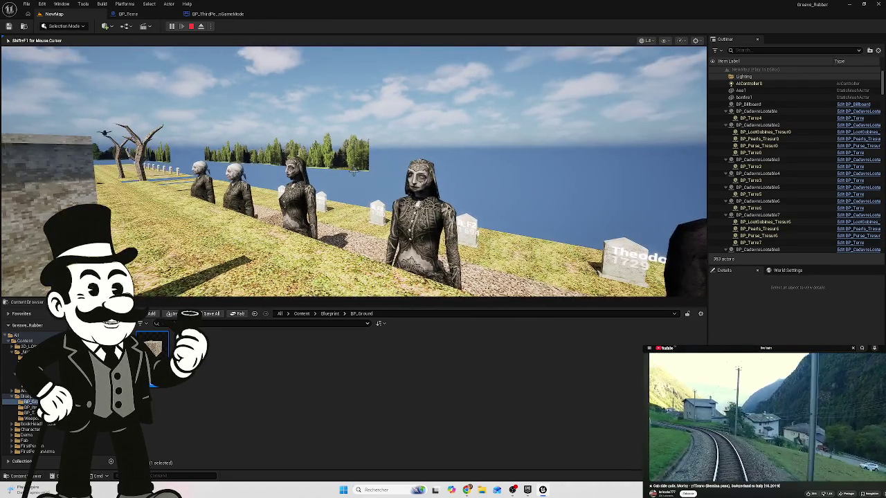
{"action": "key", "text": "Escape"}
{"action": "left_click", "coordinate": [211, 14]}
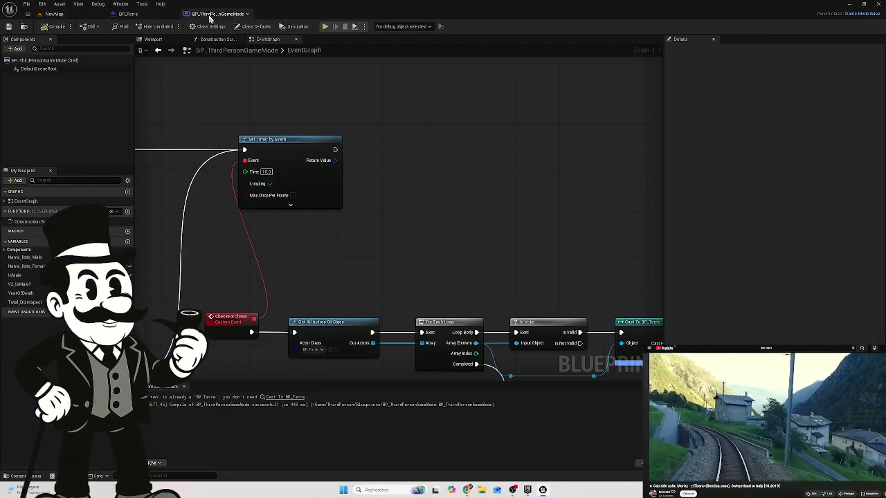
{"action": "mouse_move", "coordinate": [374, 185]}
{"action": "left_mouse_down"}
{"action": "mouse_move", "coordinate": [362, 143]}
{"action": "mouse_move", "coordinate": [362, 235]}
{"action": "mouse_move", "coordinate": [382, 213]}
{"action": "left_mouse_up"}
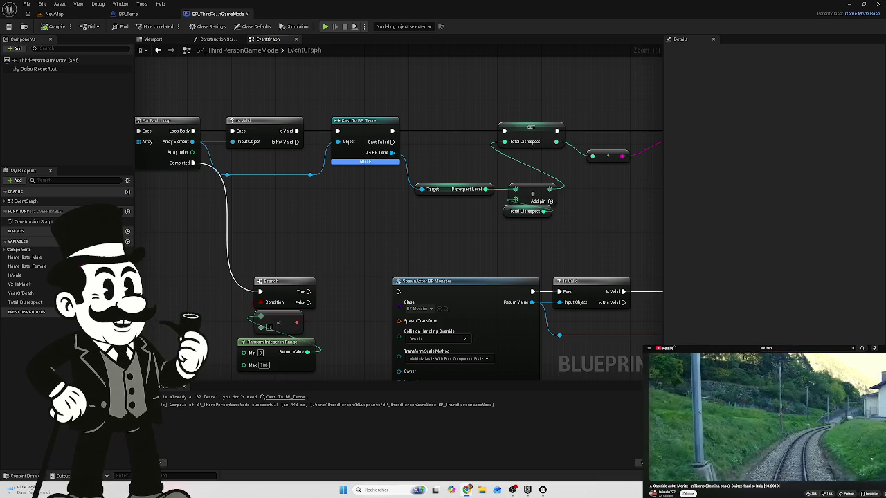
{"action": "left_click_drag", "start_coordinate": [409, 220], "coordinate": [447, 242]}
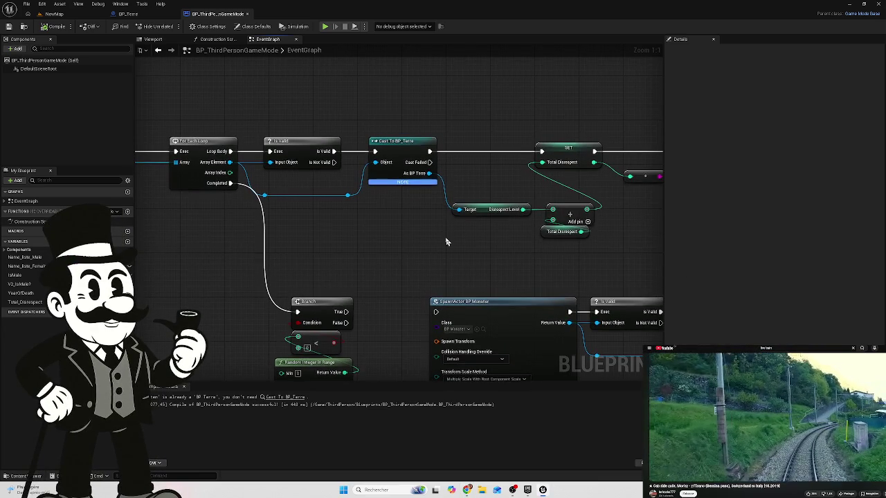
{"action": "left_click_drag", "start_coordinate": [393, 122], "coordinate": [400, 198]}
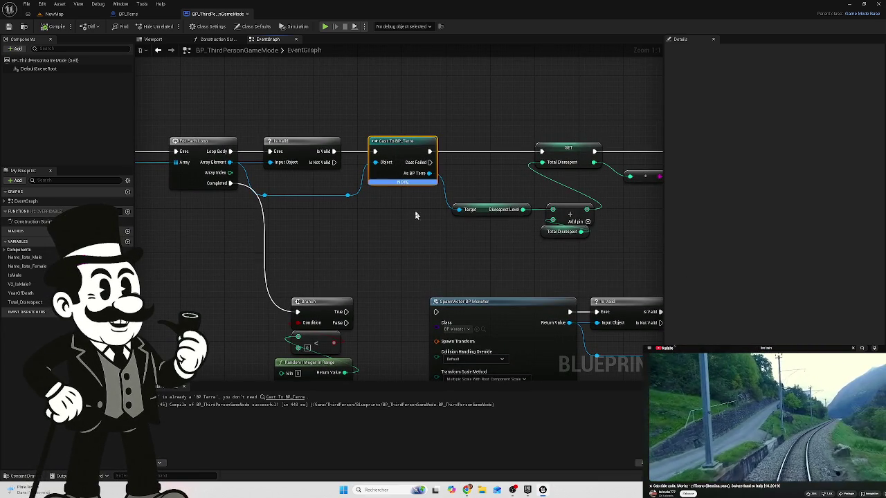
{"action": "left_click", "coordinate": [424, 213]}
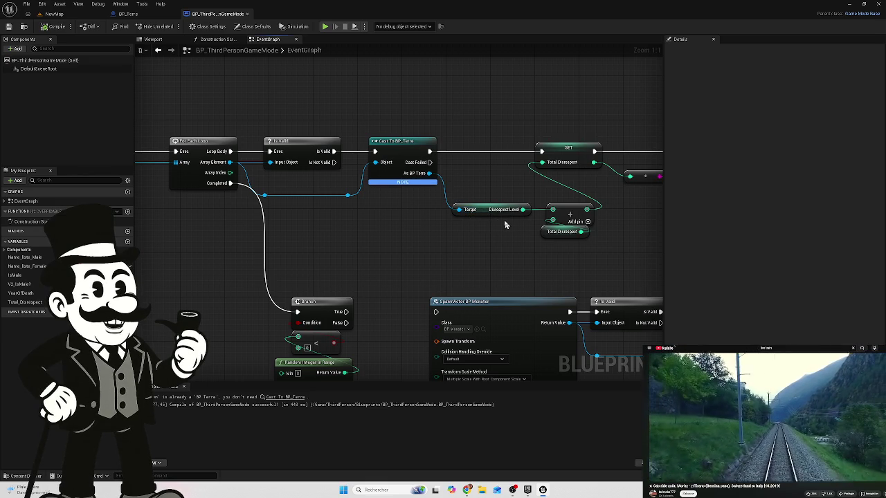
{"action": "left_click", "coordinate": [505, 211]}
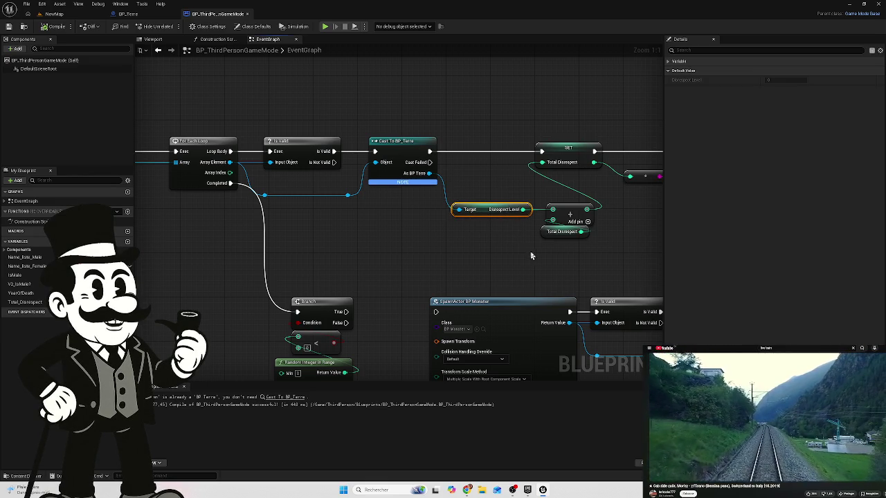
{"action": "left_click_drag", "start_coordinate": [558, 256], "coordinate": [514, 251]}
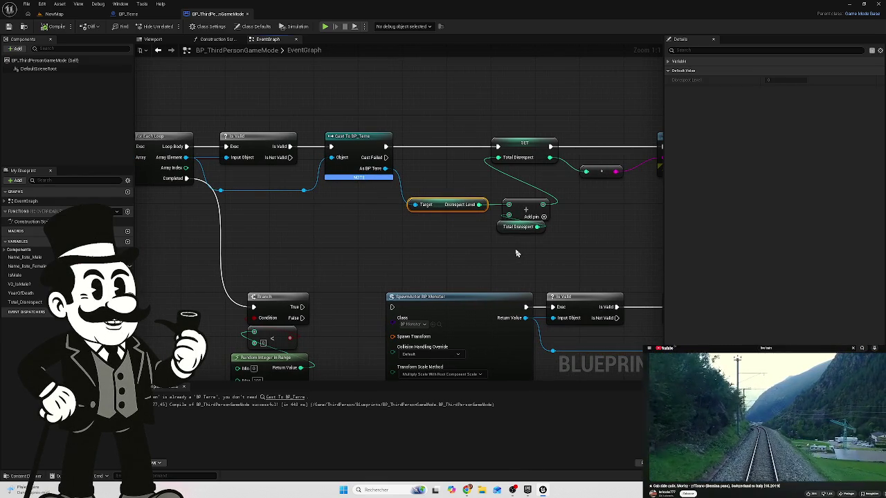
{"action": "left_click", "coordinate": [521, 220]}
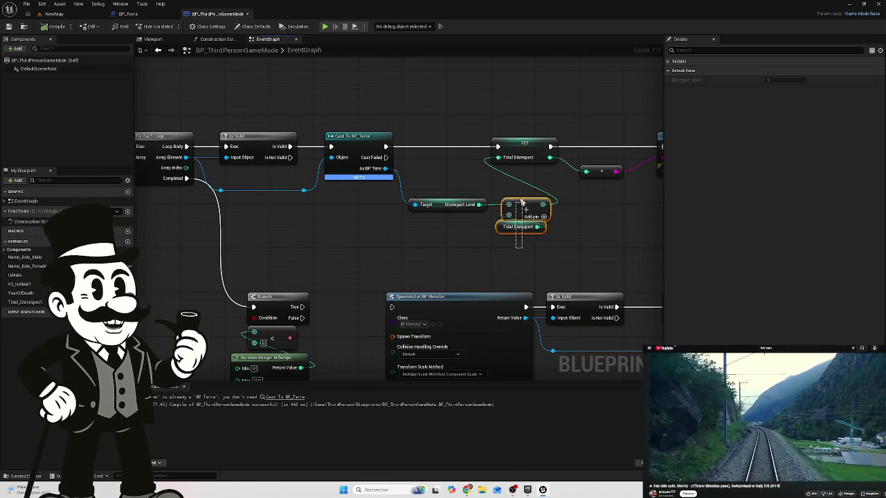
{"action": "left_click", "coordinate": [566, 244]}
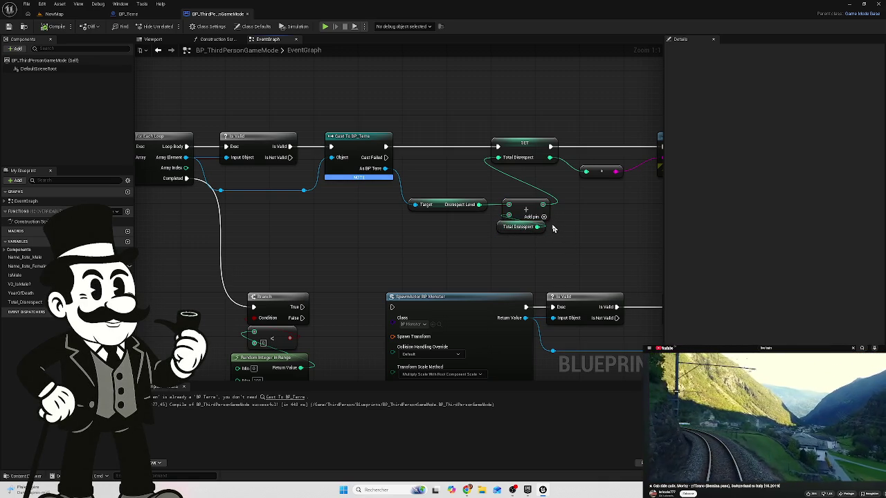
{"action": "left_click_drag", "start_coordinate": [502, 237], "coordinate": [454, 237]}
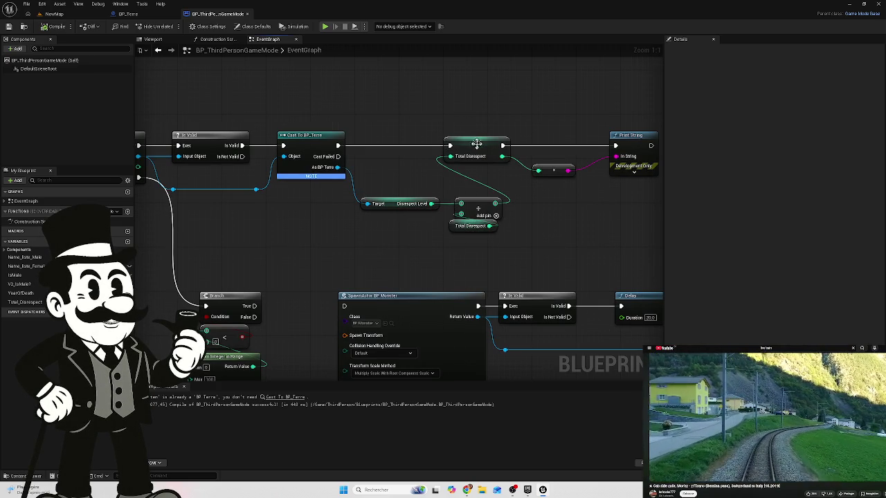
{"action": "left_click_drag", "start_coordinate": [406, 212], "coordinate": [416, 188]}
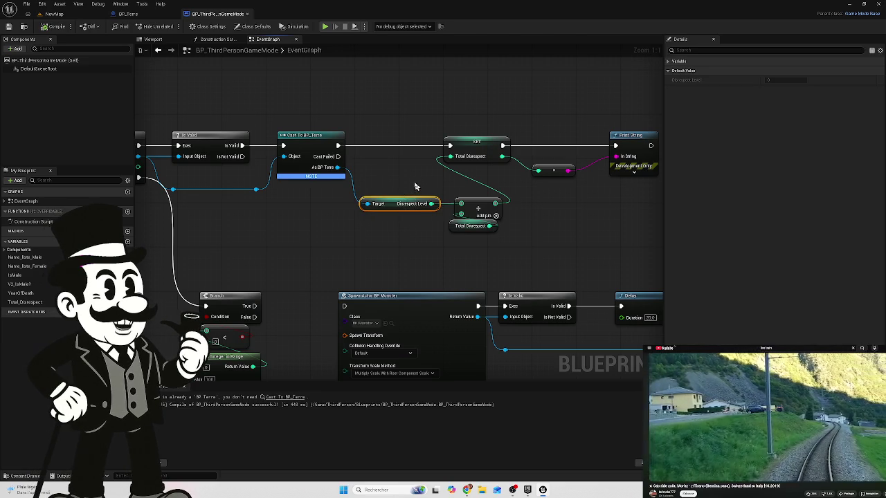
{"action": "left_click", "coordinate": [380, 225]}
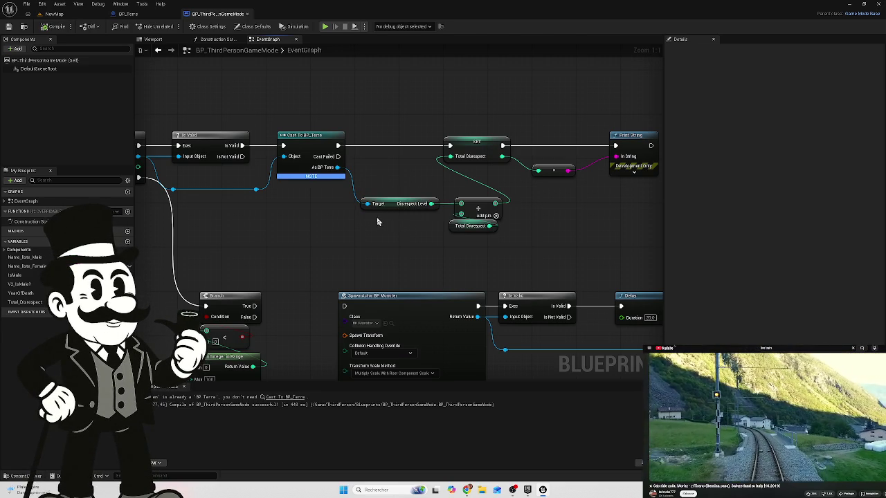
{"action": "mouse_move", "coordinate": [359, 225]}
{"action": "left_mouse_down"}
{"action": "mouse_move", "coordinate": [536, 238]}
{"action": "mouse_move", "coordinate": [379, 245]}
{"action": "left_mouse_up"}
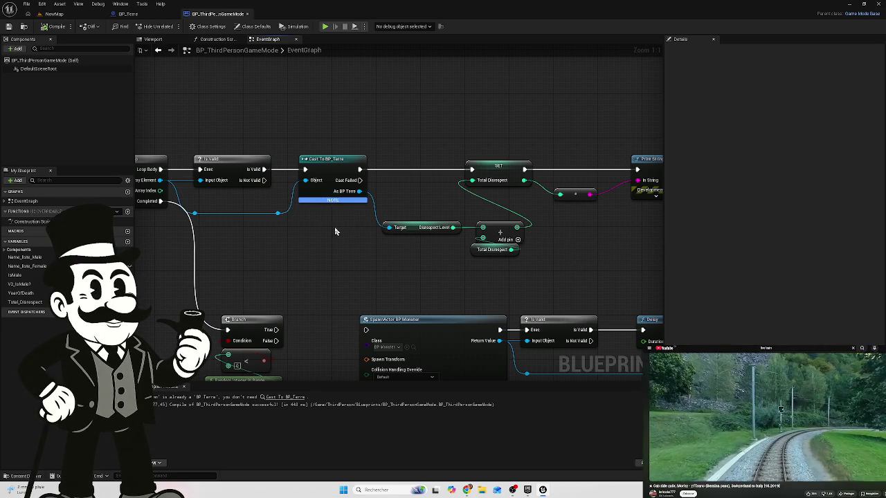
{"action": "mouse_move", "coordinate": [331, 249]}
{"action": "left_mouse_down"}
{"action": "mouse_move", "coordinate": [376, 237]}
{"action": "mouse_move", "coordinate": [413, 253]}
{"action": "left_mouse_up"}
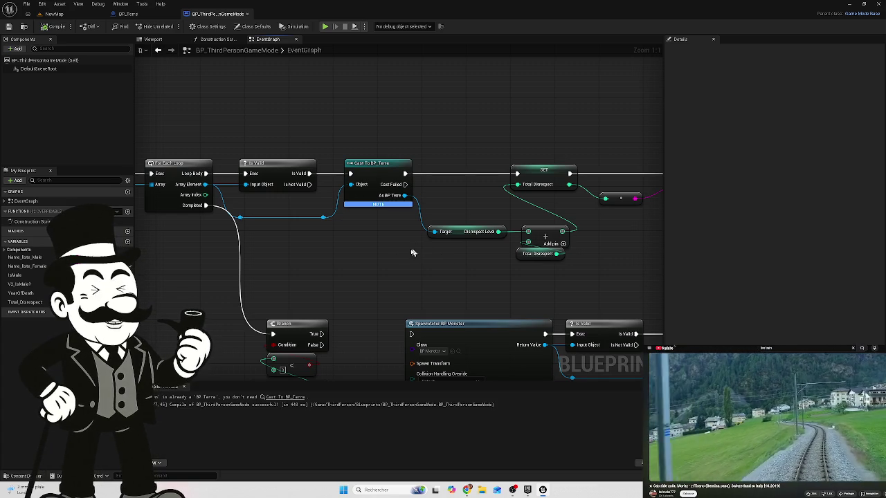
{"action": "mouse_move", "coordinate": [422, 248]}
{"action": "left_mouse_down"}
{"action": "mouse_move", "coordinate": [548, 290]}
{"action": "mouse_move", "coordinate": [536, 309]}
{"action": "mouse_move", "coordinate": [556, 324]}
{"action": "mouse_move", "coordinate": [519, 275]}
{"action": "mouse_move", "coordinate": [475, 241]}
{"action": "mouse_move", "coordinate": [344, 245]}
{"action": "mouse_move", "coordinate": [307, 227]}
{"action": "left_mouse_up"}
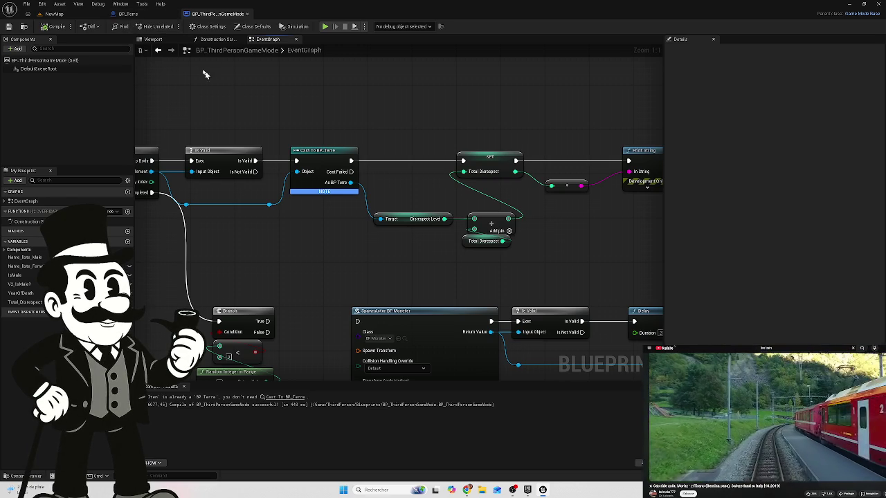
{"action": "left_click", "coordinate": [128, 14]}
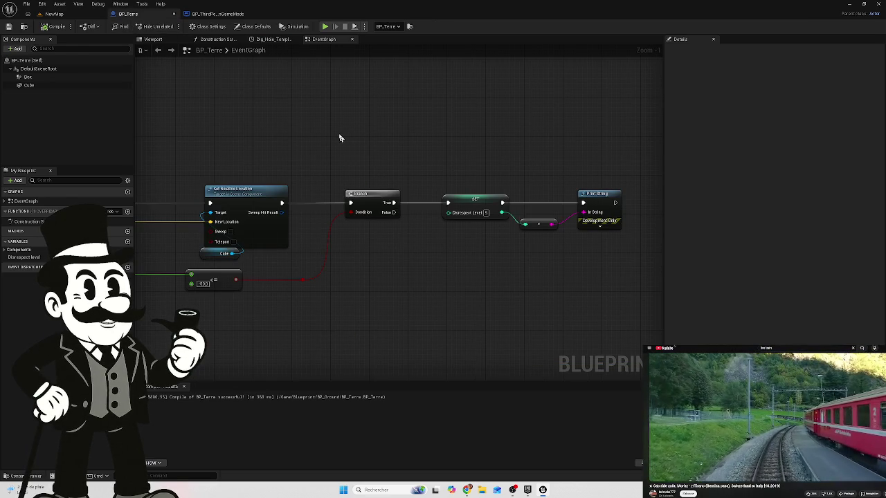
{"action": "left_click_drag", "start_coordinate": [479, 176], "coordinate": [482, 233]}
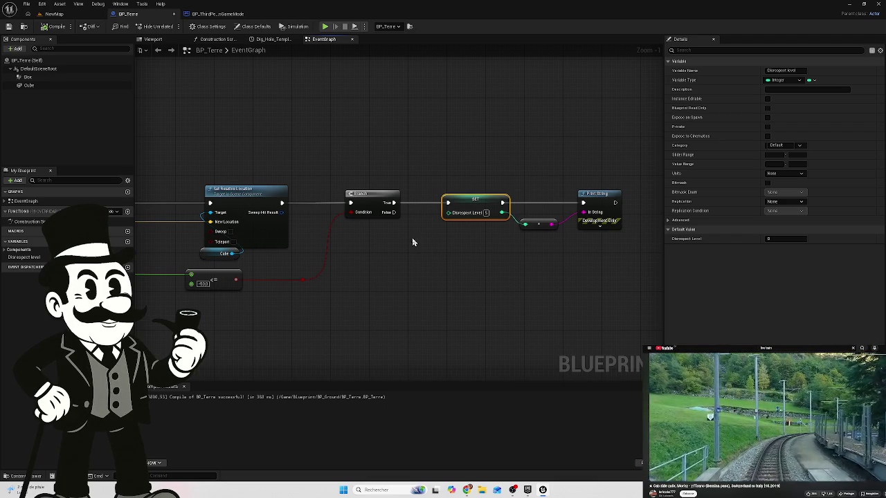
{"action": "left_click_drag", "start_coordinate": [419, 253], "coordinate": [381, 264]}
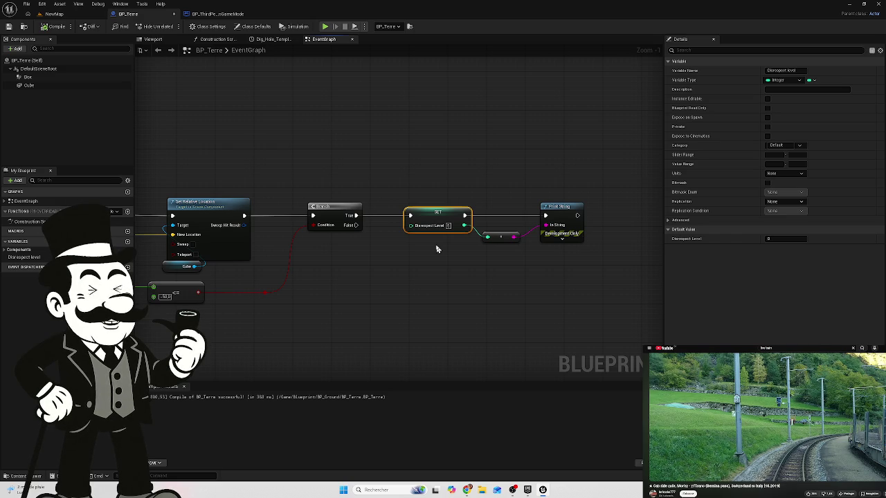
{"action": "left_click", "coordinate": [216, 14]}
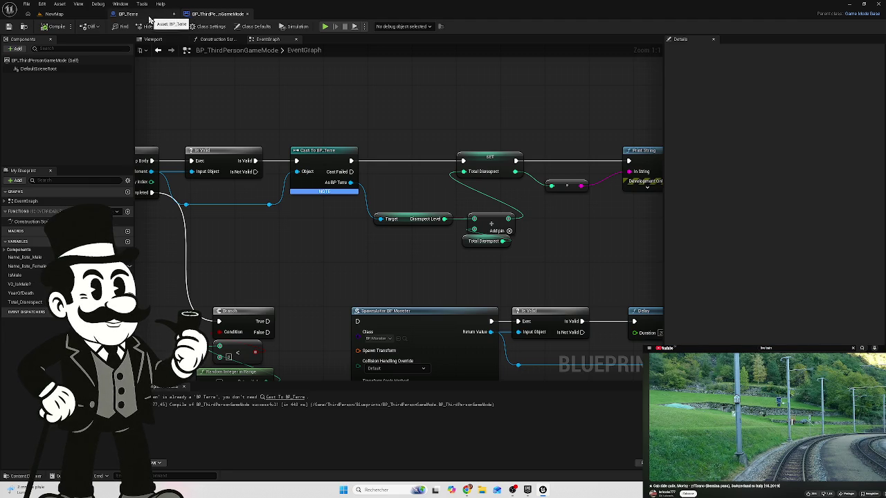
Add a new variable to BP_Terre and clear its default name.
{"action": "left_click", "coordinate": [148, 16]}
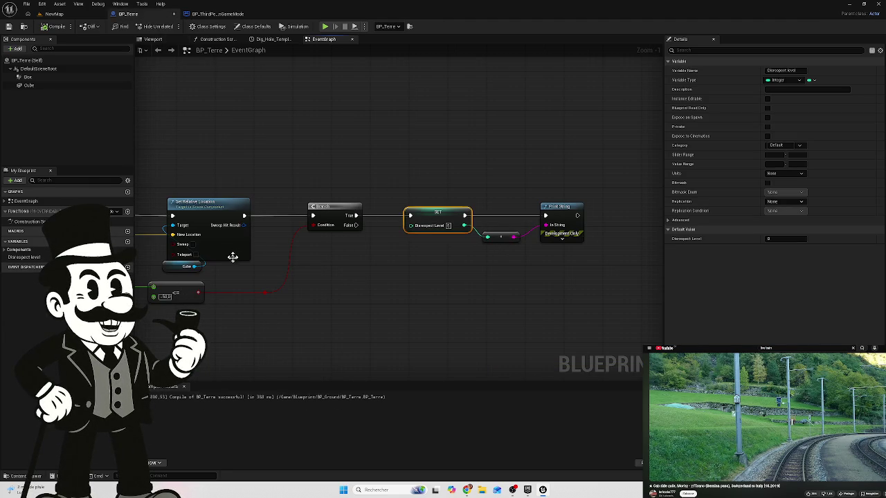
{"action": "left_click", "coordinate": [127, 241]}
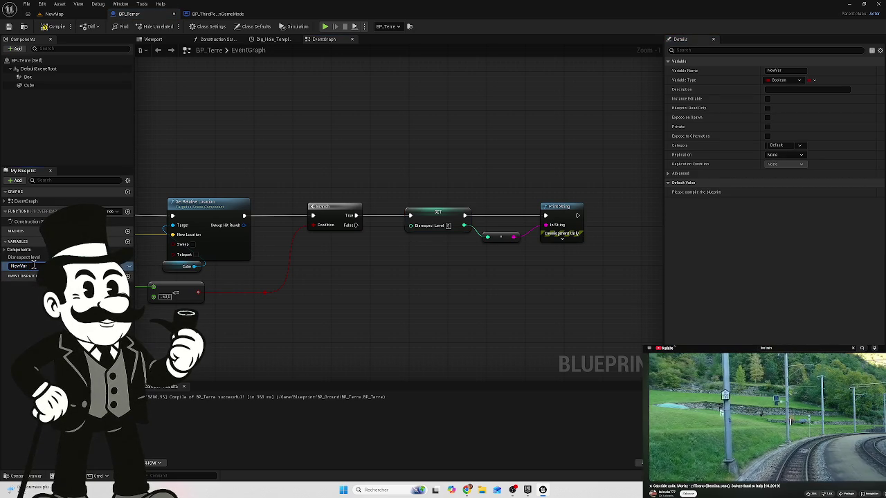
{"action": "key", "text": "BackSpace"}
{"action": "type", "text": "+5"}
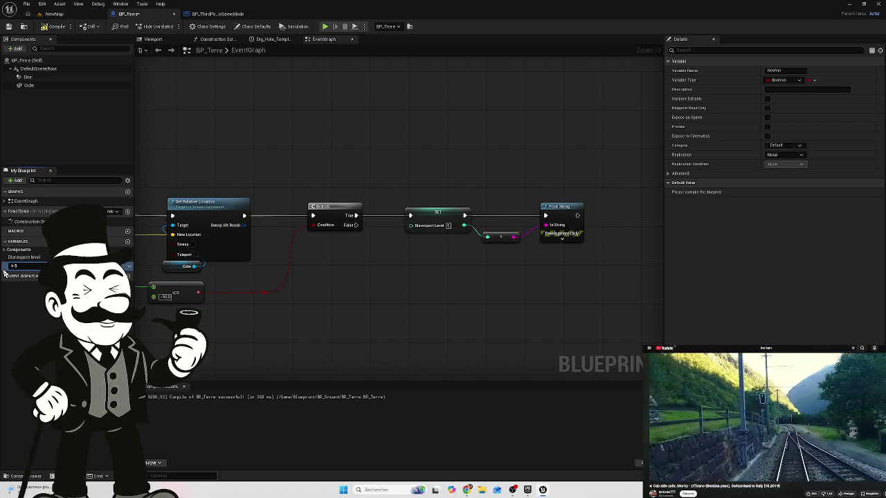
{"action": "key", "text": "BackSpace"}
{"action": "key", "text": "BackSpace"}
{"action": "type", "text": "D"}
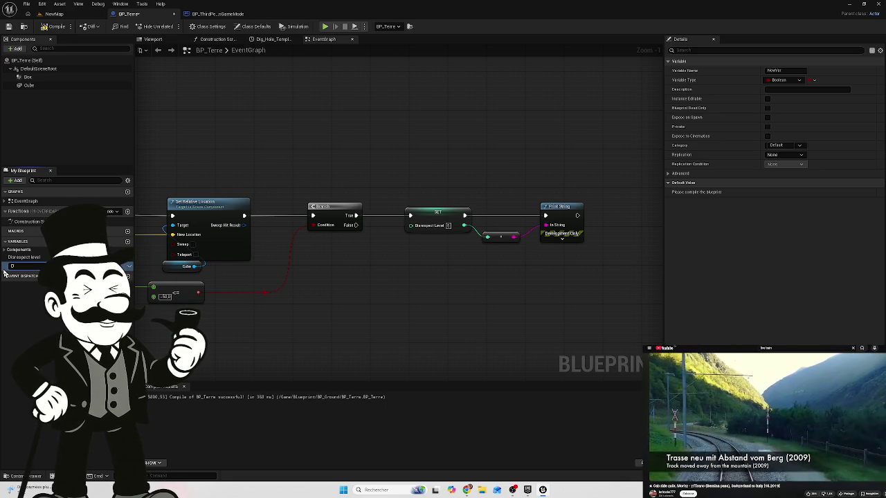
{"action": "key", "text": "BackSpace"}
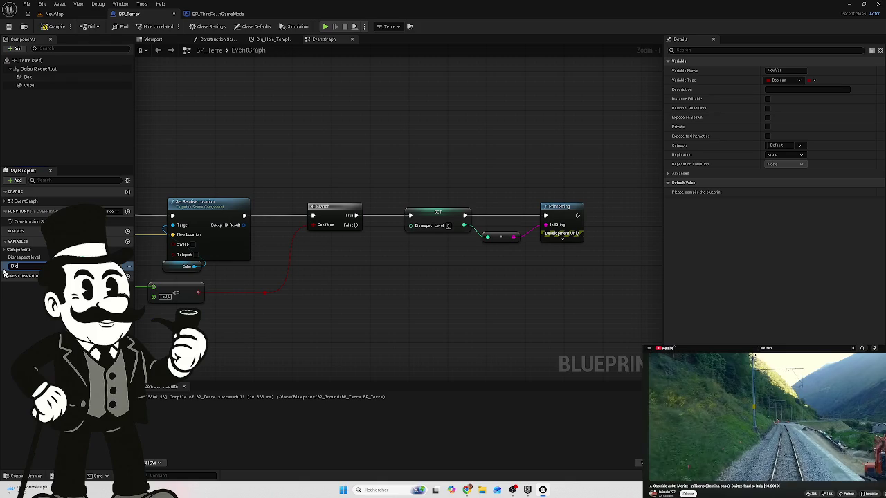
{"action": "key", "text": "Return"}
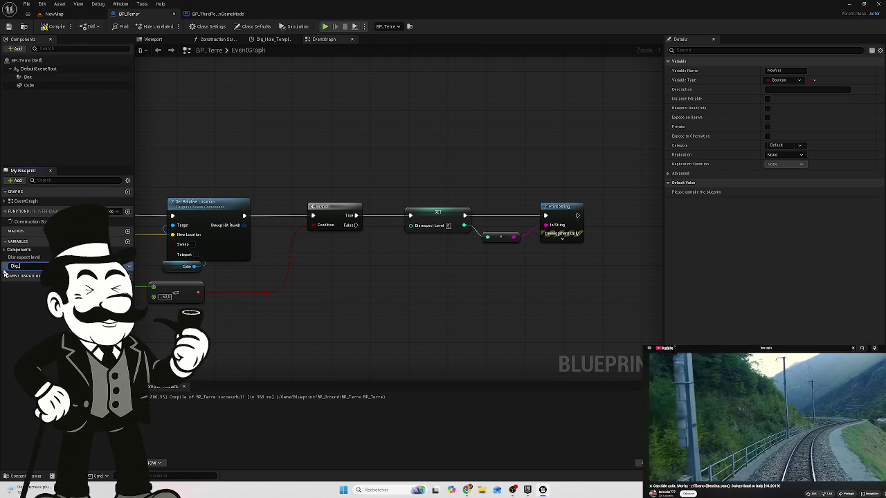
Name the Boolean variable Dig_Grave and drag it into the event graph.
{"action": "type", "text": "H"}
{"action": "key", "text": "BackSpace"}
{"action": "type", "text": "dis"}
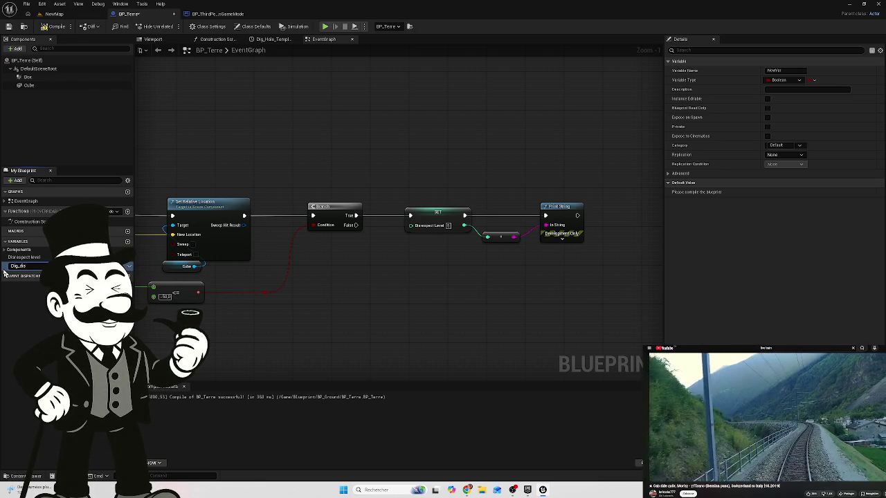
{"action": "type", "text": "respectt"}
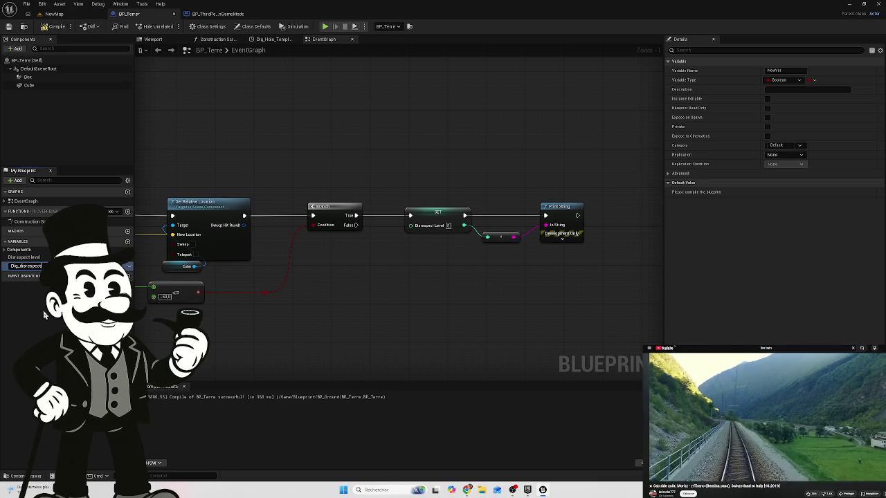
{"action": "left_click_drag", "start_coordinate": [42, 266], "coordinate": [20, 266]}
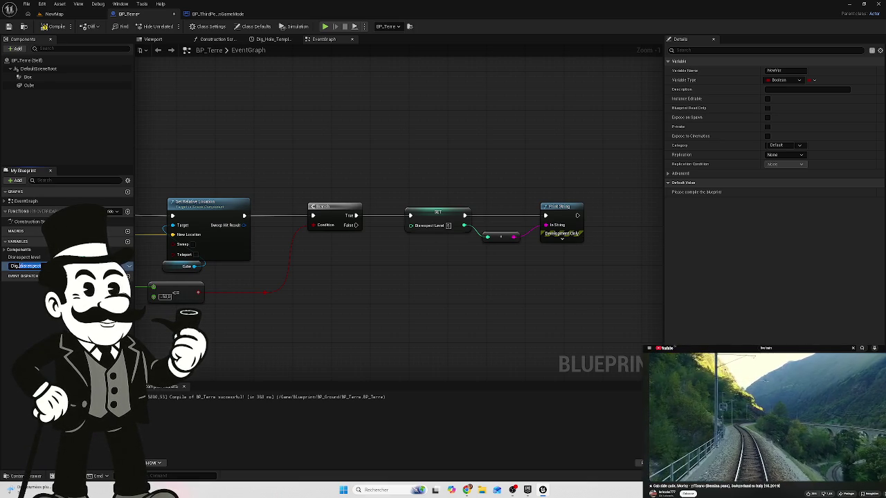
{"action": "type", "text": "Gro"}
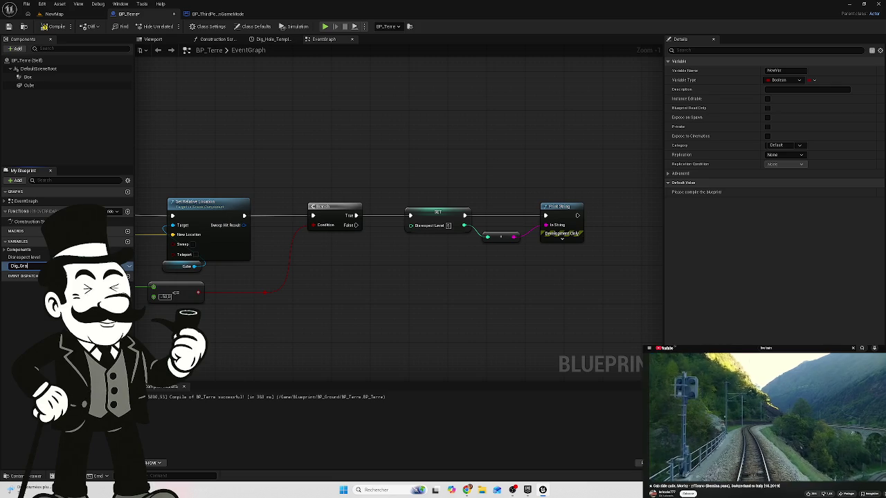
{"action": "type", "text": "ve"}
{"action": "key", "text": "Return"}
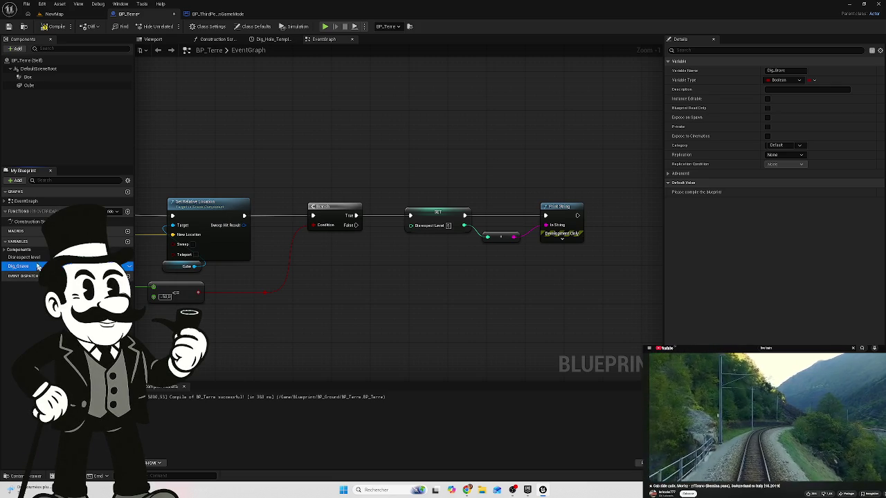
{"action": "mouse_move", "coordinate": [21, 265]}
{"action": "left_mouse_down"}
{"action": "mouse_move", "coordinate": [435, 166]}
{"action": "mouse_move", "coordinate": [422, 162]}
{"action": "left_mouse_up"}
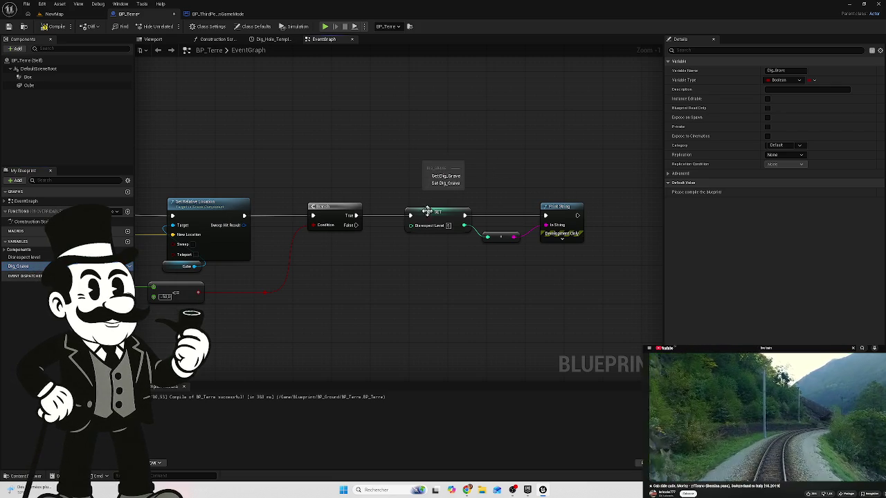
Insert a SET Dig_Grave (true) node between the Branch's True output and Print String.
{"action": "left_click", "coordinate": [445, 184]}
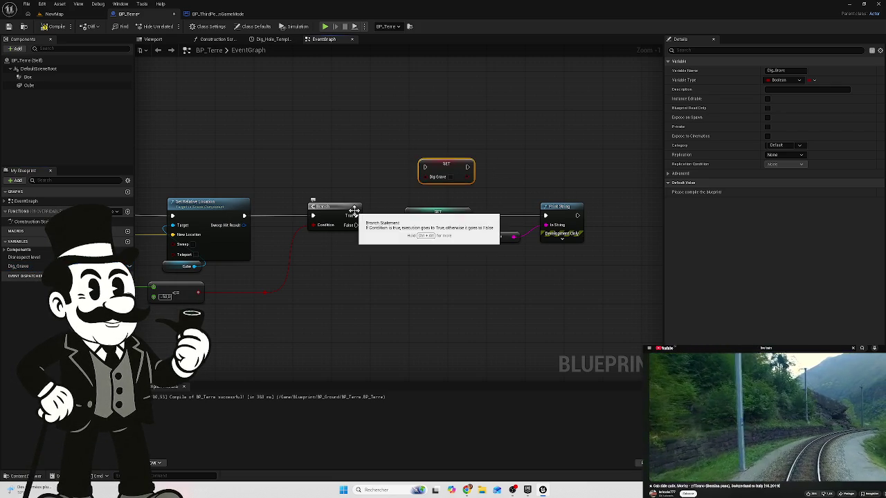
{"action": "mouse_move", "coordinate": [355, 217]}
{"action": "left_mouse_down"}
{"action": "mouse_move", "coordinate": [395, 198]}
{"action": "mouse_move", "coordinate": [424, 167]}
{"action": "mouse_move", "coordinate": [483, 181]}
{"action": "mouse_move", "coordinate": [533, 203]}
{"action": "mouse_move", "coordinate": [552, 224]}
{"action": "mouse_move", "coordinate": [547, 217]}
{"action": "left_mouse_up"}
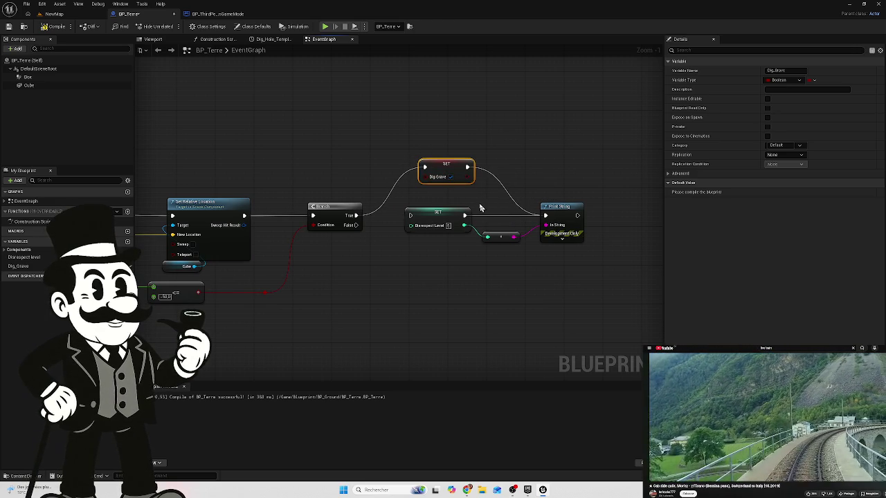
{"action": "mouse_move", "coordinate": [467, 141]}
{"action": "left_mouse_down"}
{"action": "mouse_move", "coordinate": [447, 165]}
{"action": "mouse_move", "coordinate": [434, 163]}
{"action": "left_mouse_up"}
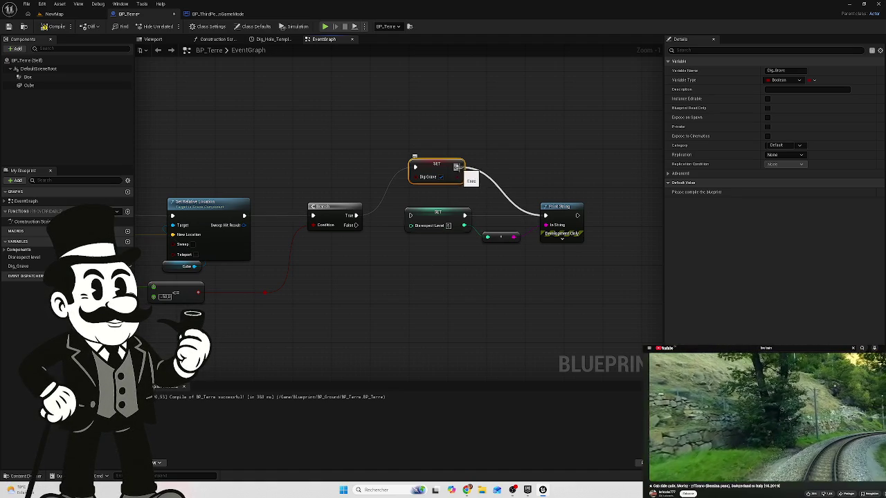
{"action": "left_click", "coordinate": [431, 200]}
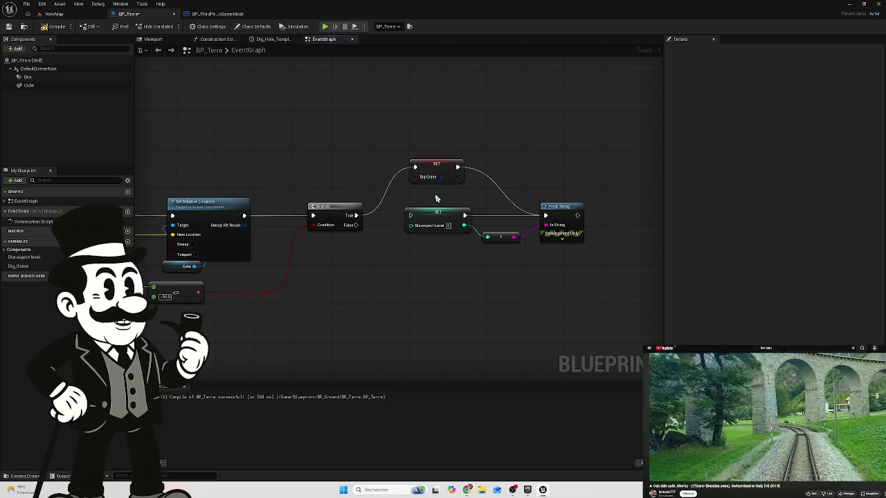
{"action": "mouse_move", "coordinate": [327, 277]}
{"action": "left_mouse_down"}
{"action": "mouse_move", "coordinate": [488, 285]}
{"action": "mouse_move", "coordinate": [389, 267]}
{"action": "left_mouse_up"}
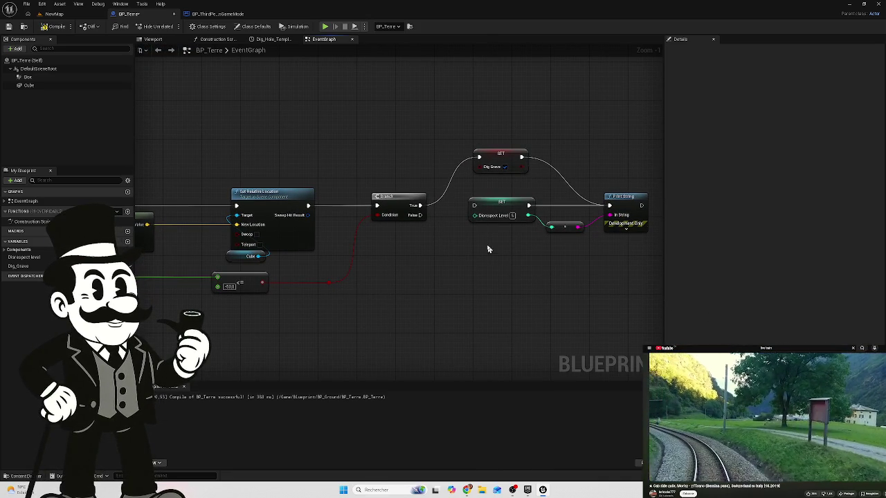
Delete the SET Dig_Grave node and the Dig_Grave variable from BP_Terre.
{"action": "left_click", "coordinate": [507, 161]}
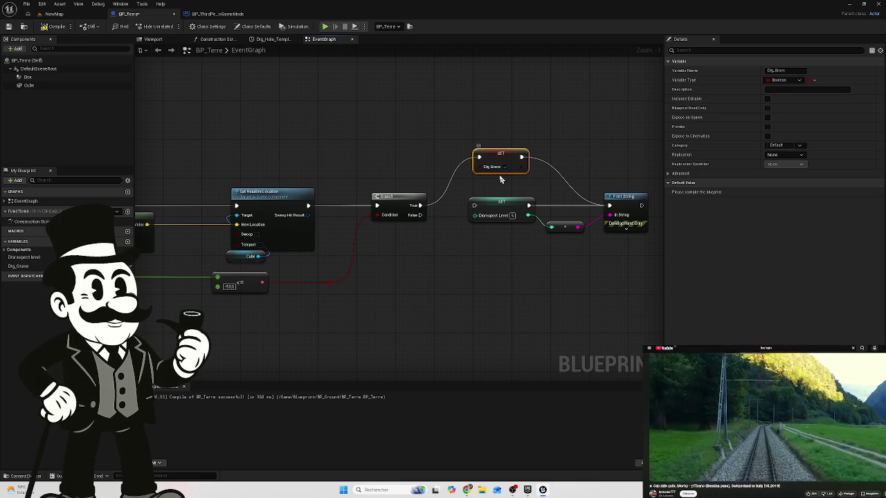
{"action": "key", "text": "Delete"}
{"action": "left_click", "coordinate": [20, 265]}
{"action": "key", "text": "Delete"}
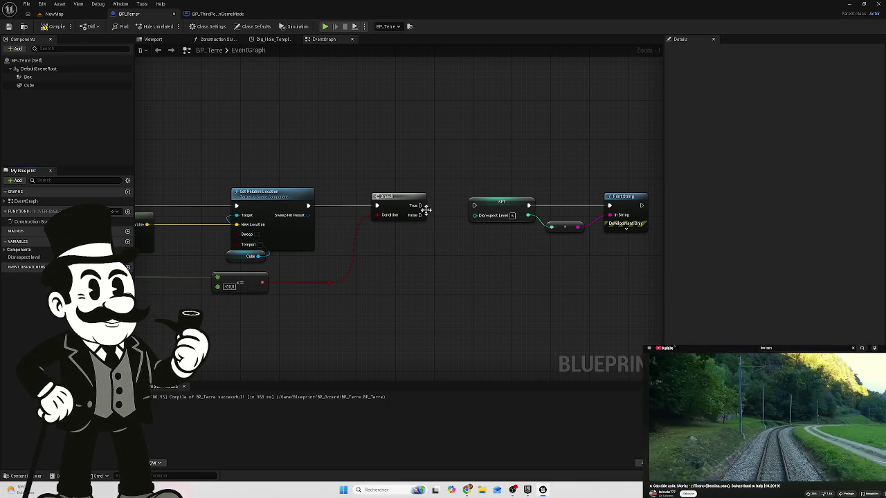
Move Print String and its reroute lower and disconnect its incoming exec wire.
{"action": "left_click_drag", "start_coordinate": [517, 248], "coordinate": [380, 246]}
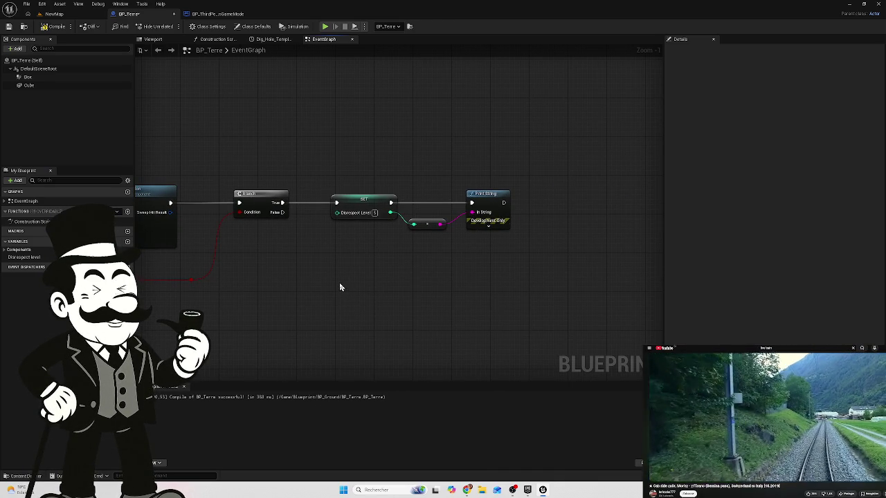
{"action": "left_click_drag", "start_coordinate": [499, 158], "coordinate": [436, 251]}
{"action": "left_click", "coordinate": [539, 173]}
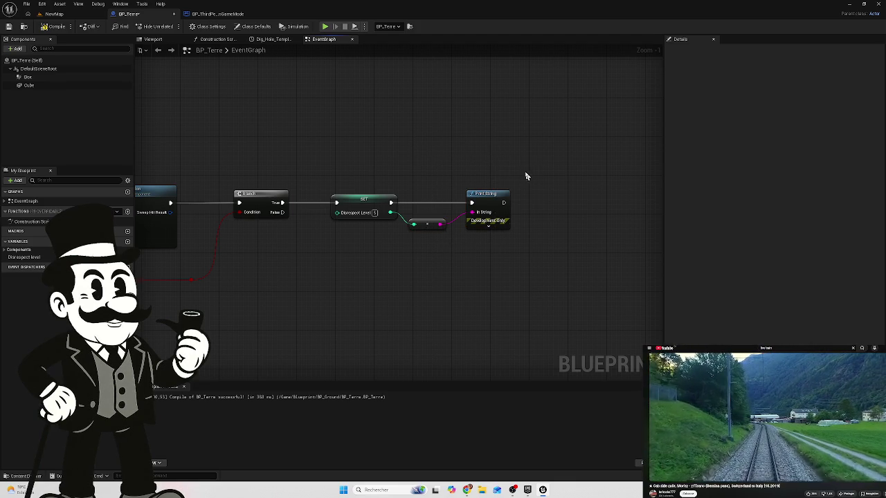
{"action": "left_click_drag", "start_coordinate": [483, 178], "coordinate": [426, 240]}
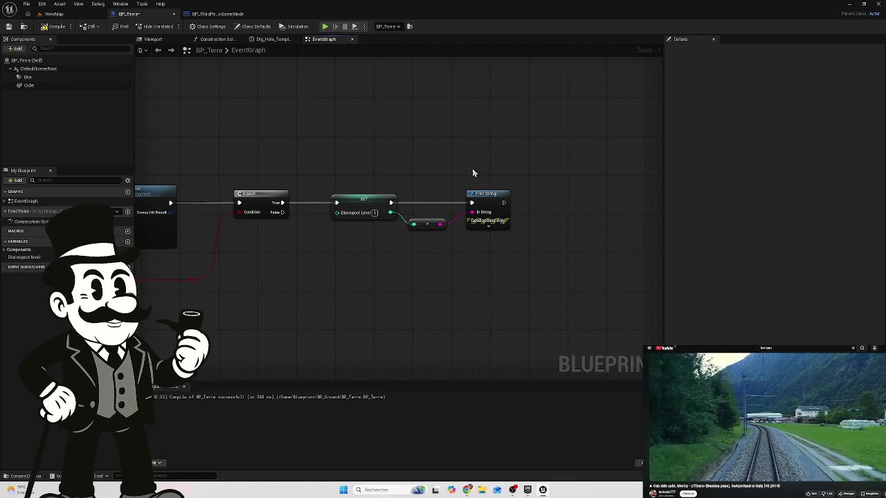
{"action": "left_click_drag", "start_coordinate": [494, 198], "coordinate": [485, 255]}
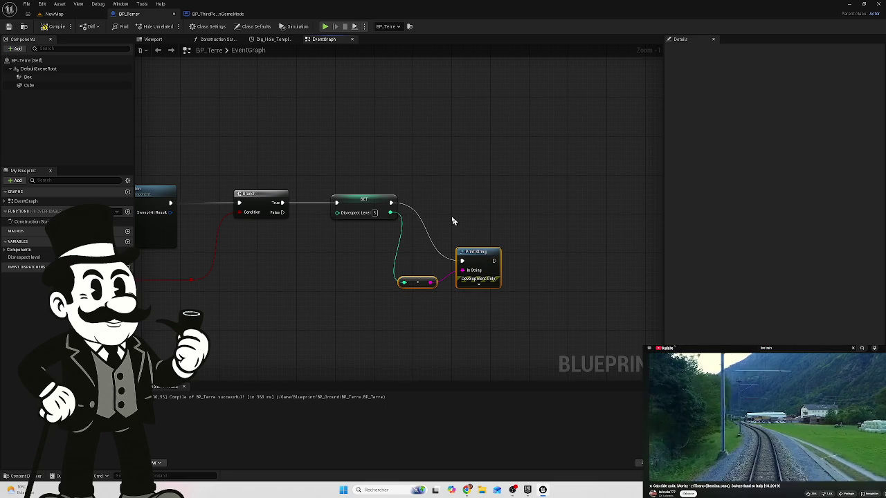
{"action": "left_click", "coordinate": [414, 213]}
{"action": "left_click", "coordinate": [414, 213], "text": "alt"}
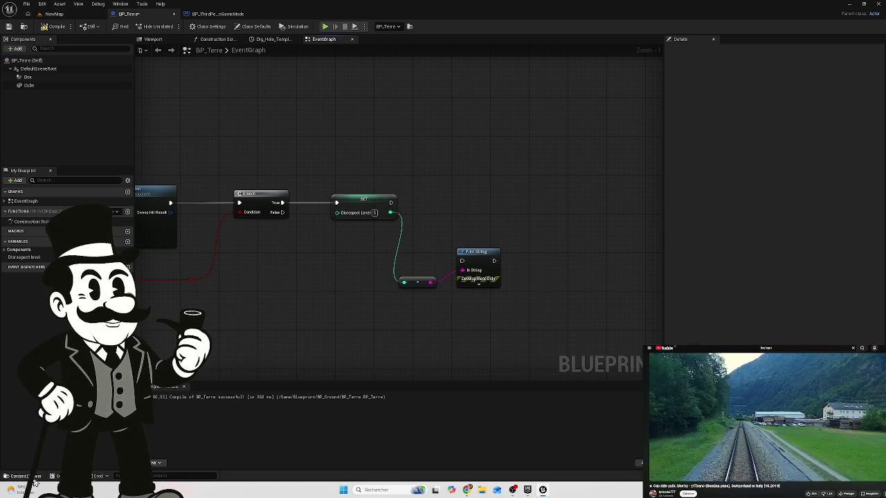
Reframe the graph and nudge the int-to-string conversion node into place.
{"action": "mouse_move", "coordinate": [520, 220]}
{"action": "left_mouse_down"}
{"action": "mouse_move", "coordinate": [484, 232]}
{"action": "mouse_move", "coordinate": [519, 226]}
{"action": "left_mouse_up"}
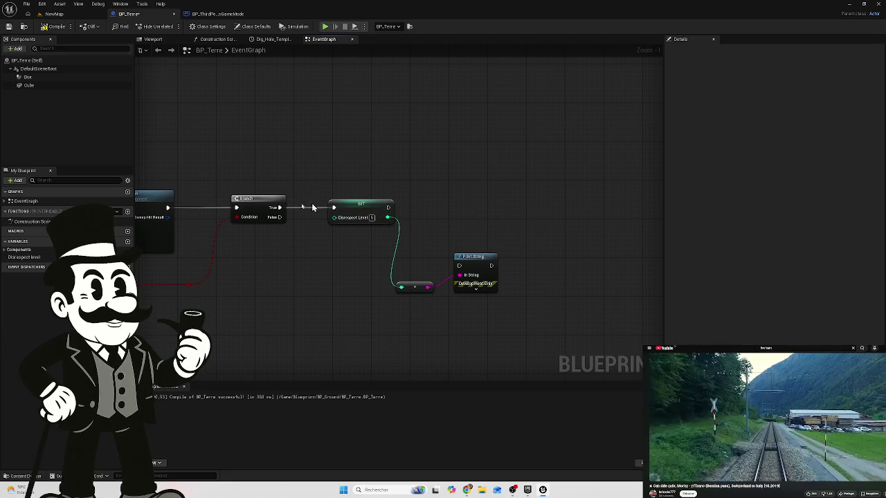
{"action": "mouse_move", "coordinate": [314, 264]}
{"action": "left_mouse_down"}
{"action": "mouse_move", "coordinate": [286, 273]}
{"action": "mouse_move", "coordinate": [587, 245]}
{"action": "mouse_move", "coordinate": [452, 257]}
{"action": "mouse_move", "coordinate": [349, 243]}
{"action": "left_mouse_up"}
{"action": "scroll", "coordinate": [287, 272], "scroll_direction": "down", "scroll_amount": 2}
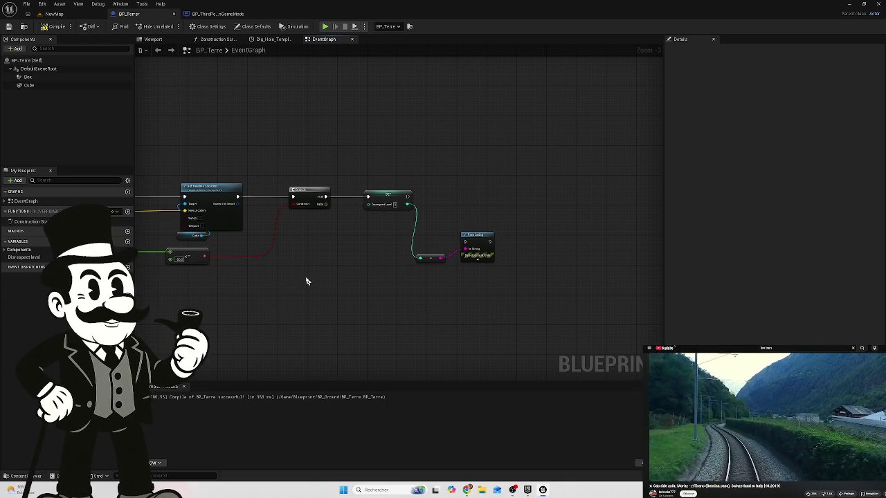
{"action": "left_click_drag", "start_coordinate": [336, 270], "coordinate": [296, 294]}
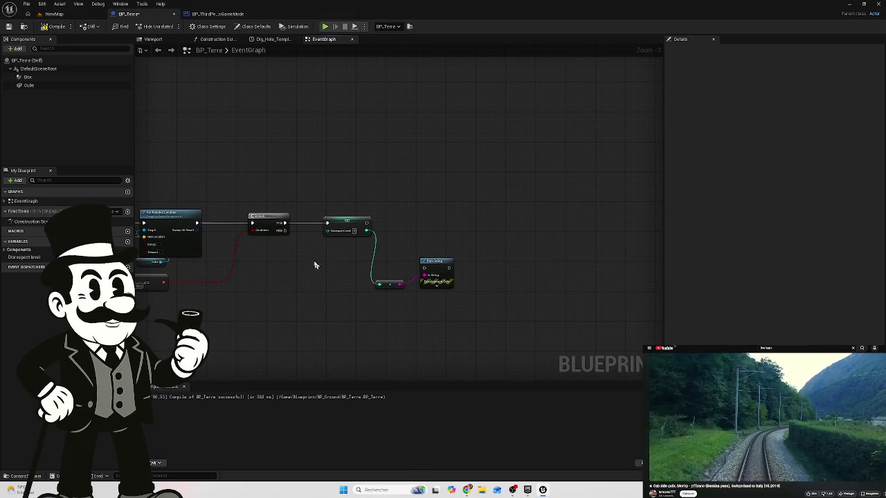
{"action": "scroll", "coordinate": [358, 282], "scroll_direction": "up", "scroll_amount": 1}
{"action": "scroll", "coordinate": [358, 281], "scroll_direction": "up", "scroll_amount": 2}
{"action": "left_click", "coordinate": [403, 284]}
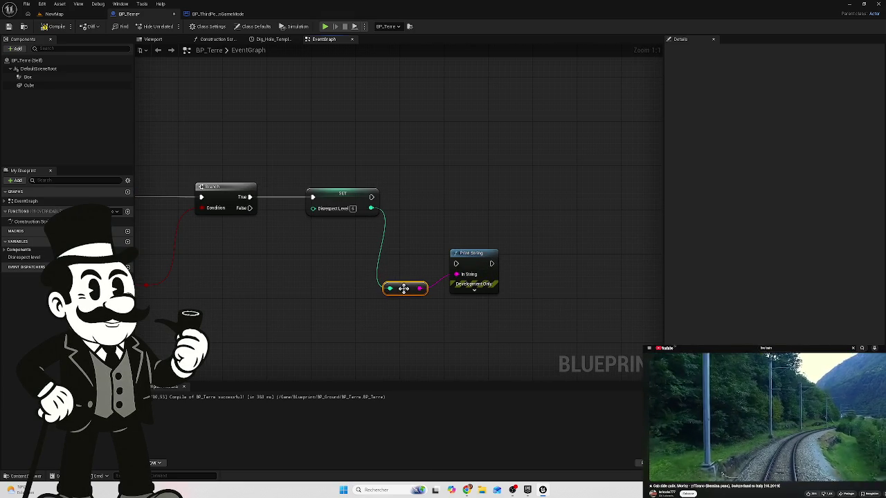
{"action": "mouse_move", "coordinate": [405, 284]}
{"action": "left_mouse_down"}
{"action": "mouse_move", "coordinate": [416, 276]}
{"action": "mouse_move", "coordinate": [403, 277]}
{"action": "mouse_move", "coordinate": [405, 285]}
{"action": "left_mouse_up"}
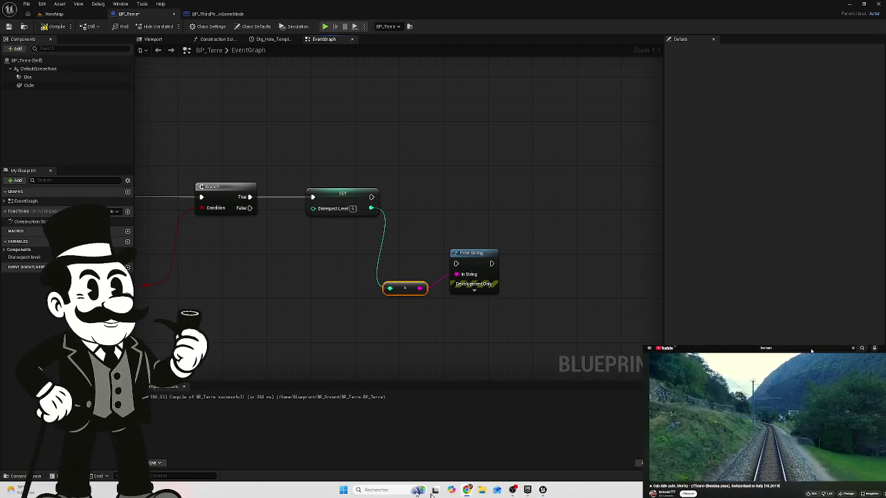
In the Content Drawer's Interfaces folder, create Blueprint Interface BPI_Cursed and open it for editing.
{"action": "left_click", "coordinate": [21, 476]}
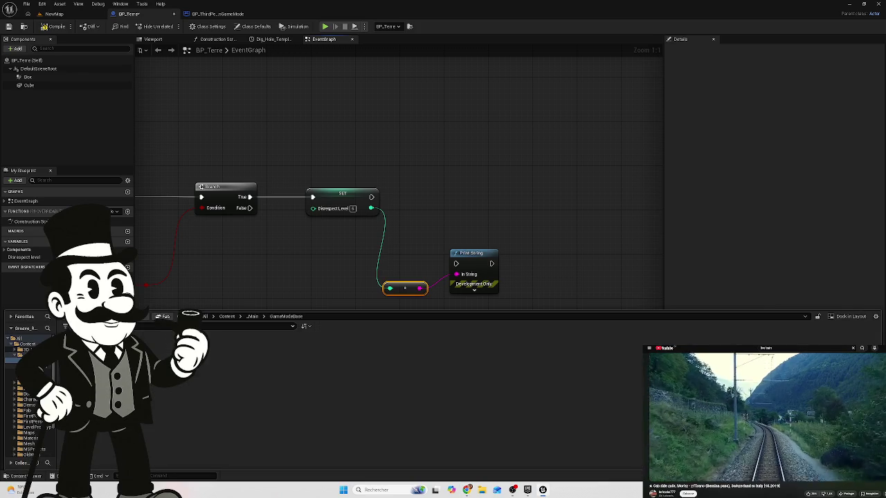
{"action": "left_click", "coordinate": [28, 366]}
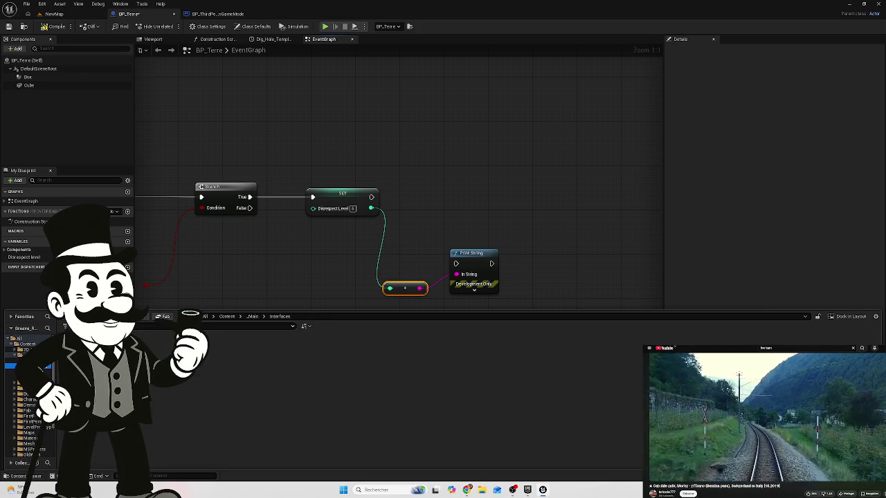
{"action": "right_click", "coordinate": [128, 349]}
{"action": "right_click", "coordinate": [172, 367]}
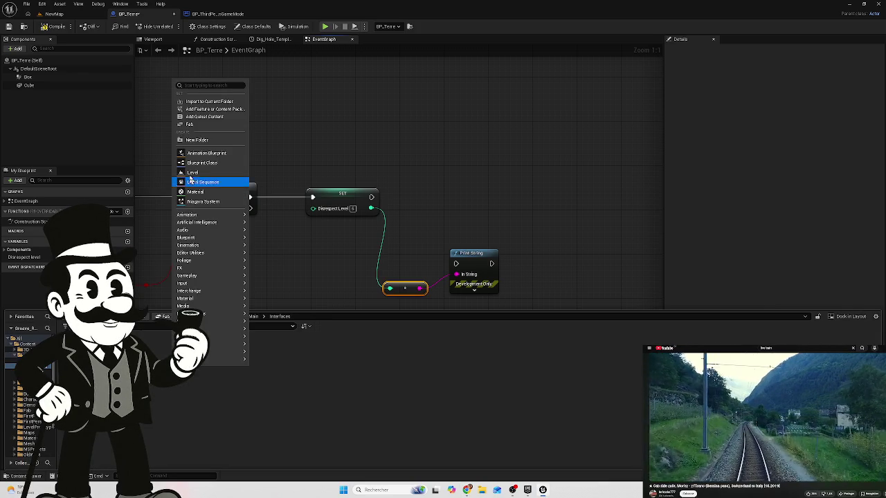
{"action": "mouse_move", "coordinate": [211, 238]}
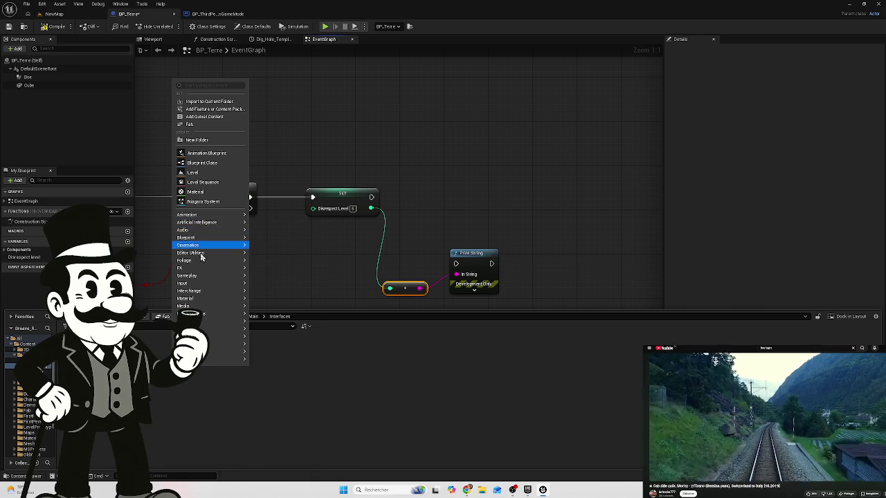
{"action": "mouse_move", "coordinate": [235, 215]}
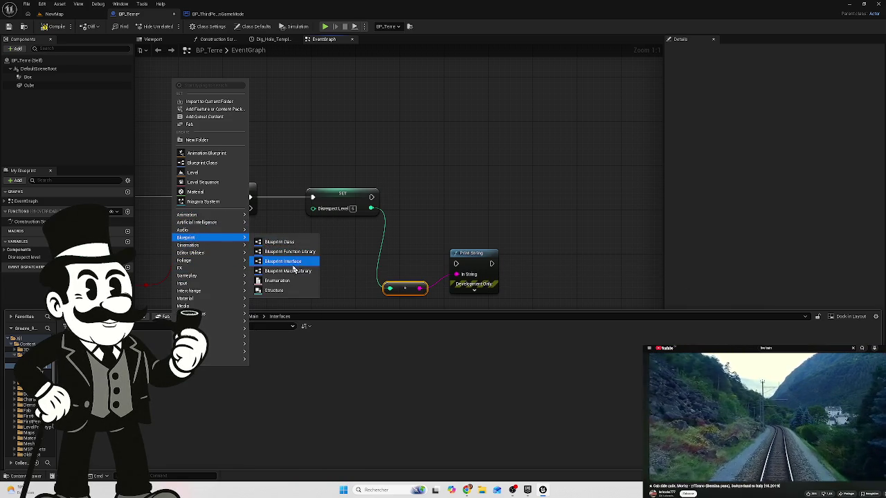
{"action": "left_click", "coordinate": [282, 261]}
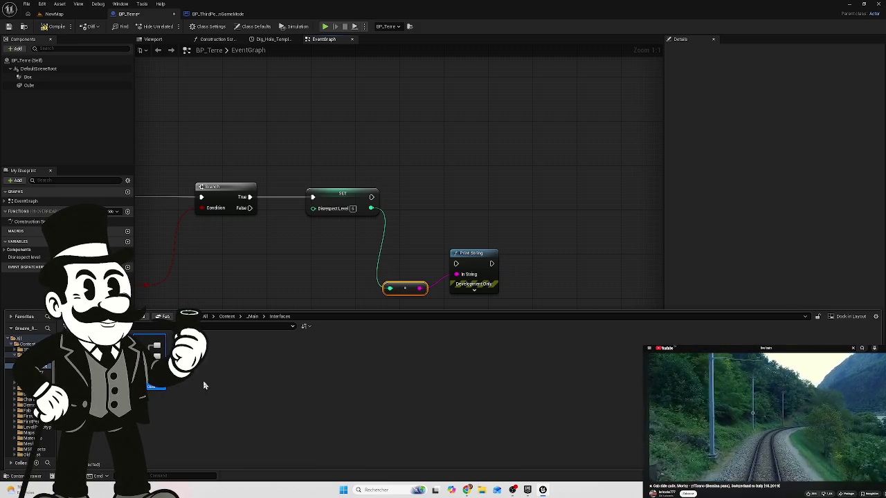
{"action": "double_click", "coordinate": [156, 360]}
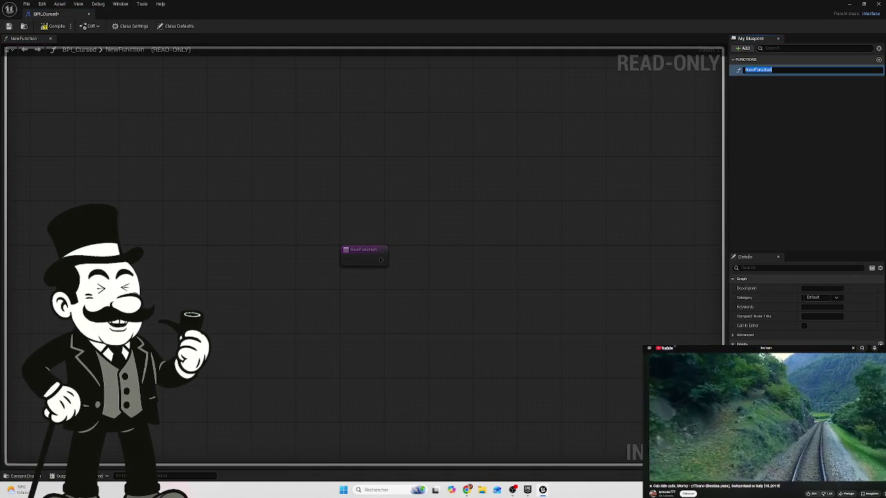
Set the type of the function's Cursed Level output and rename the function Player_Cursed.
{"action": "key", "text": "Return"}
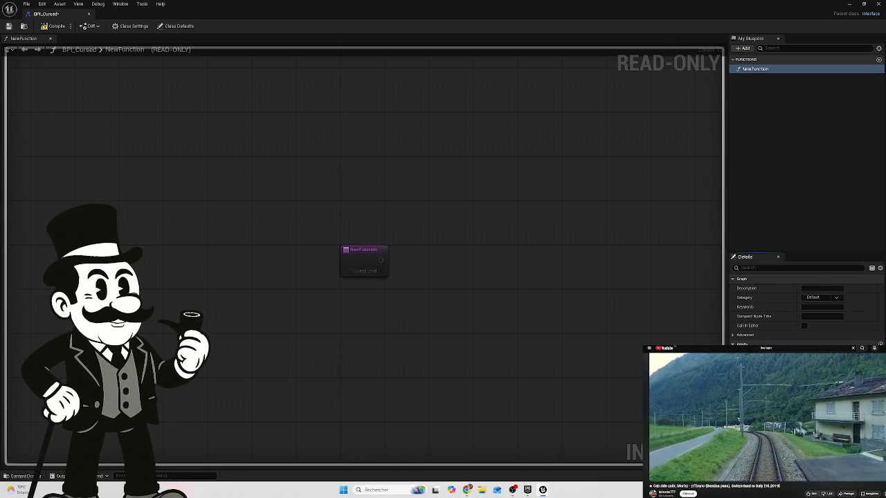
{"action": "left_click", "coordinate": [801, 242]}
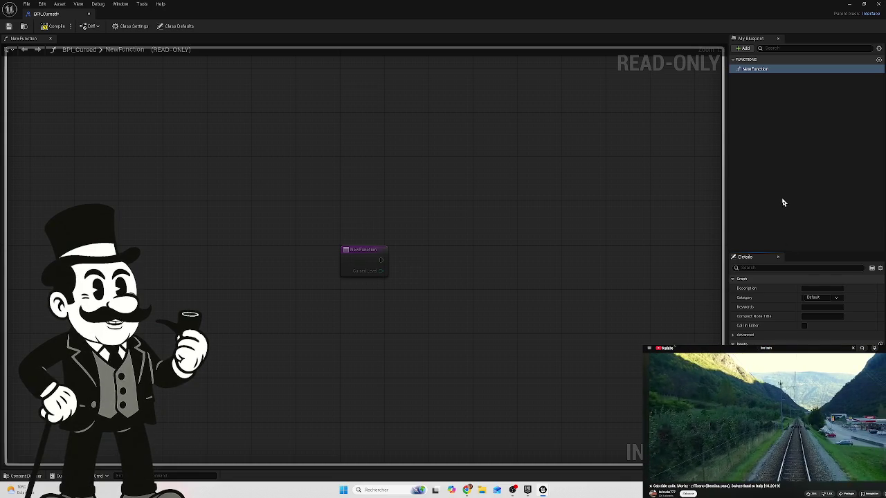
{"action": "left_click", "coordinate": [756, 71]}
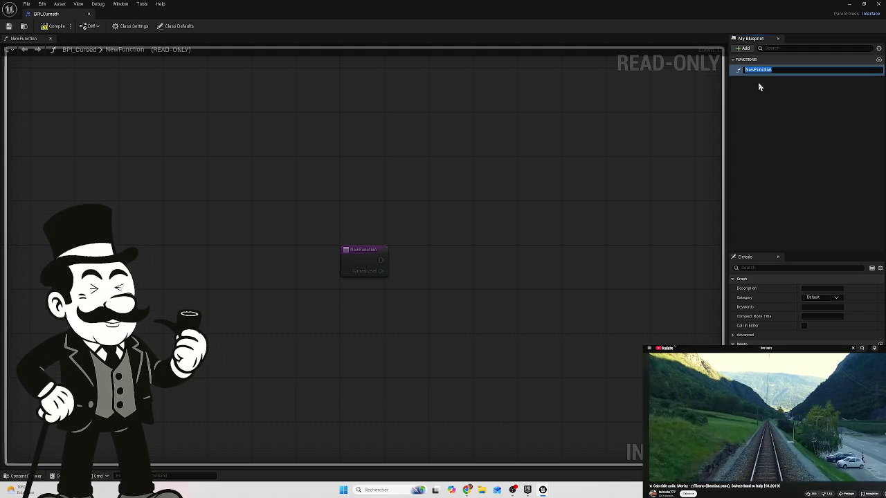
{"action": "type", "text": "Player_Cursed"}
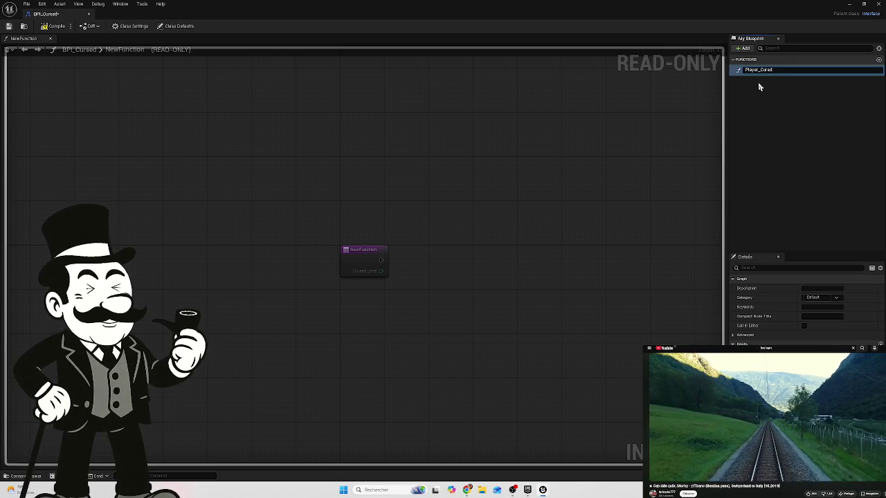
{"action": "key", "text": "Return"}
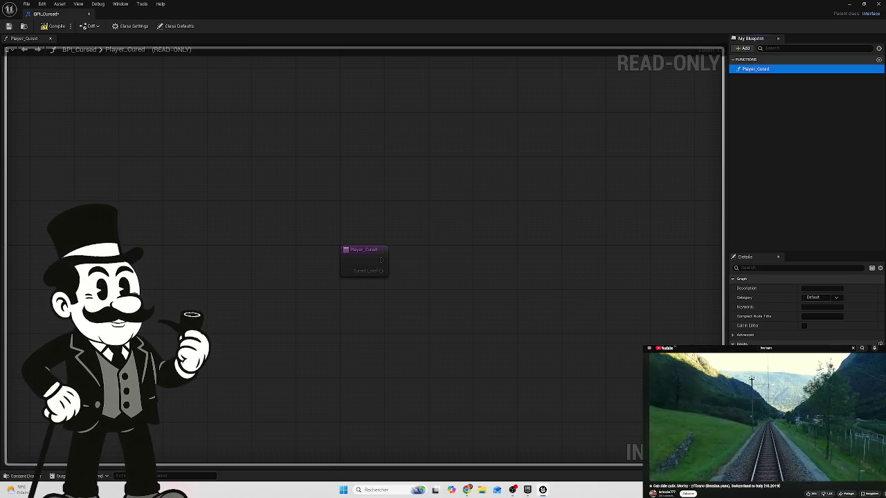
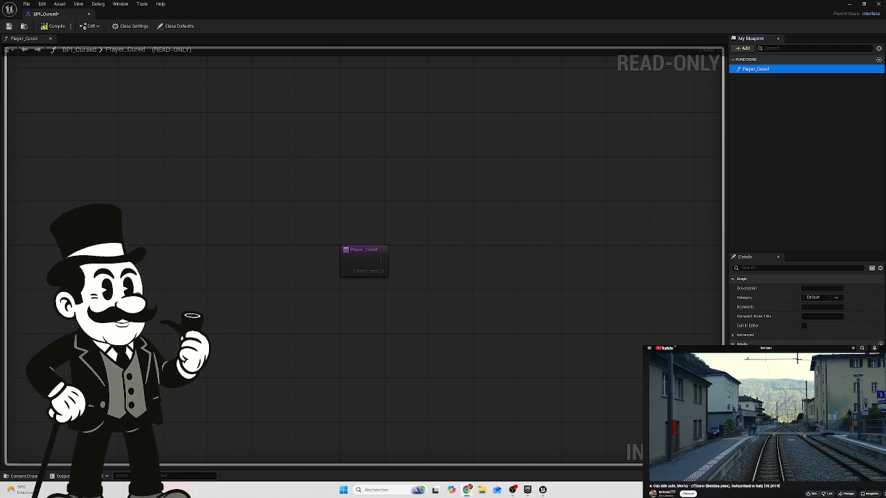
Add a Cursed Value output to BPI_Cursed's Player_Cured, dock the editor, and return to BP_Terre.
{"action": "left_click", "coordinate": [880, 344]}
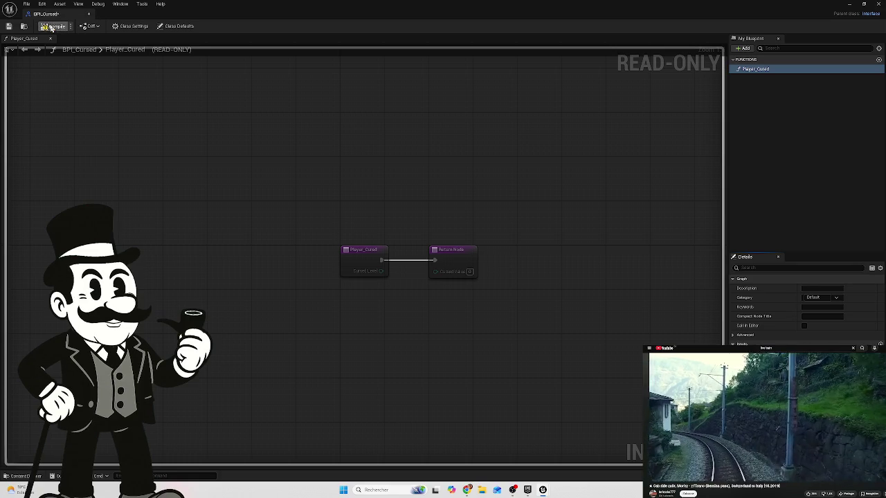
{"action": "mouse_move", "coordinate": [44, 14]}
{"action": "left_mouse_down"}
{"action": "mouse_move", "coordinate": [306, 40]}
{"action": "mouse_move", "coordinate": [312, 20]}
{"action": "left_mouse_up"}
{"action": "left_click", "coordinate": [166, 14]}
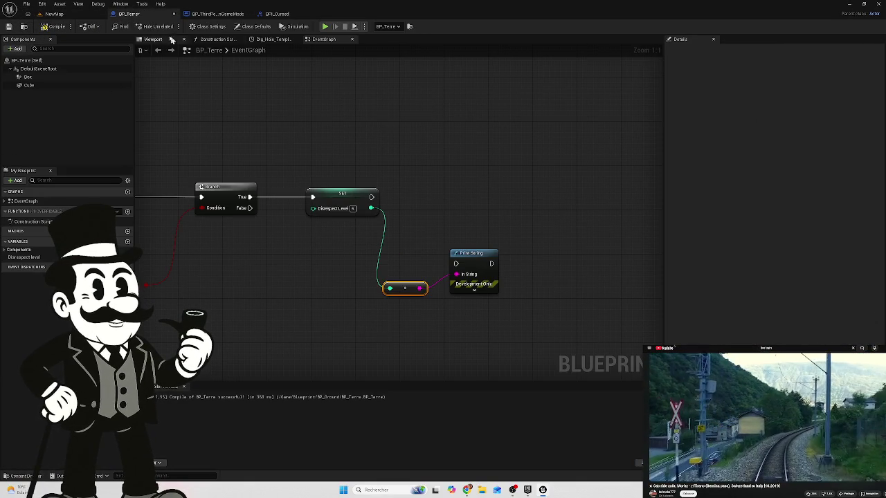
Add BPI_Cursed to BP_Terre's Implemented Interfaces in Class Settings.
{"action": "left_click", "coordinate": [207, 28]}
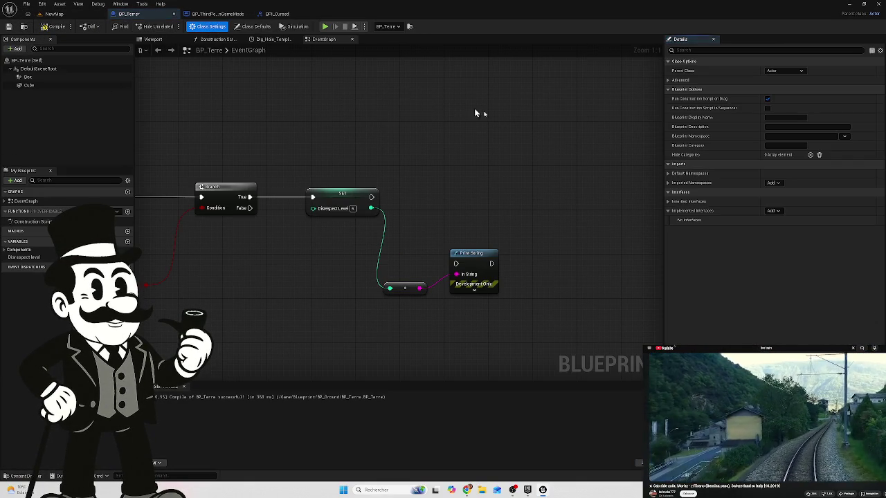
{"action": "left_click", "coordinate": [773, 210]}
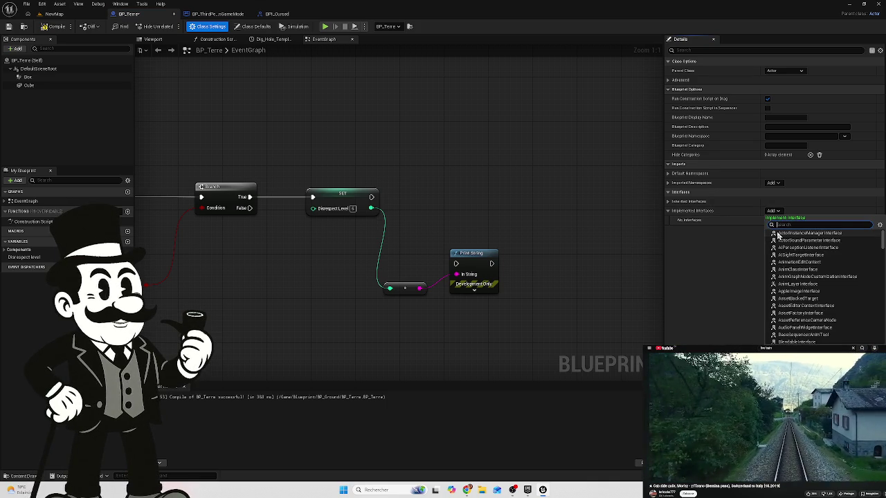
{"action": "type", "text": "bpi"}
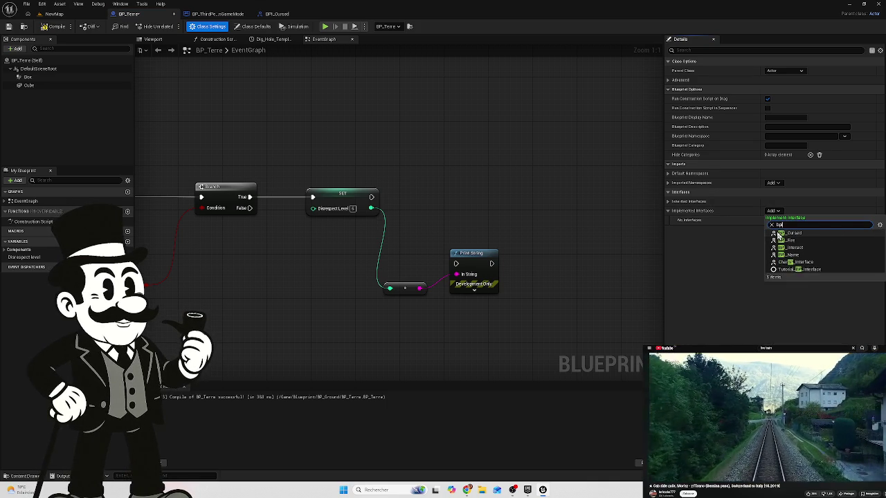
{"action": "left_click", "coordinate": [810, 238]}
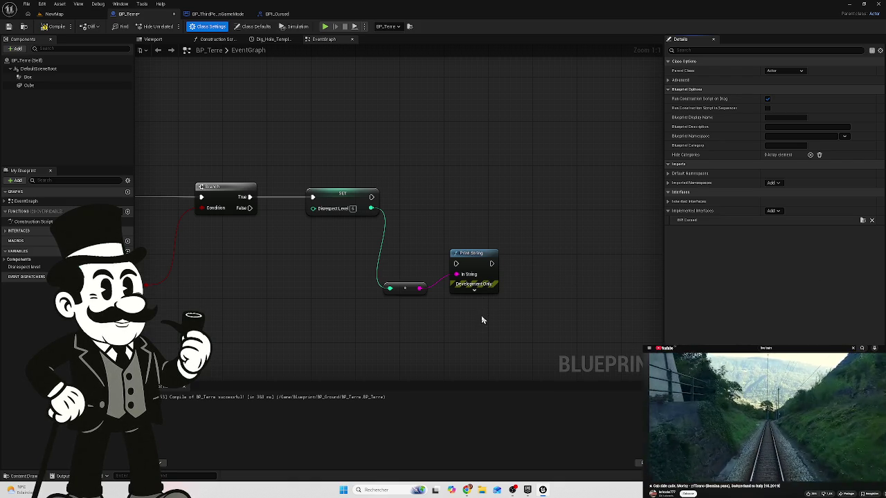
{"action": "mouse_move", "coordinate": [482, 313]}
{"action": "left_mouse_down"}
{"action": "mouse_move", "coordinate": [560, 302]}
{"action": "mouse_move", "coordinate": [547, 300]}
{"action": "left_mouse_up"}
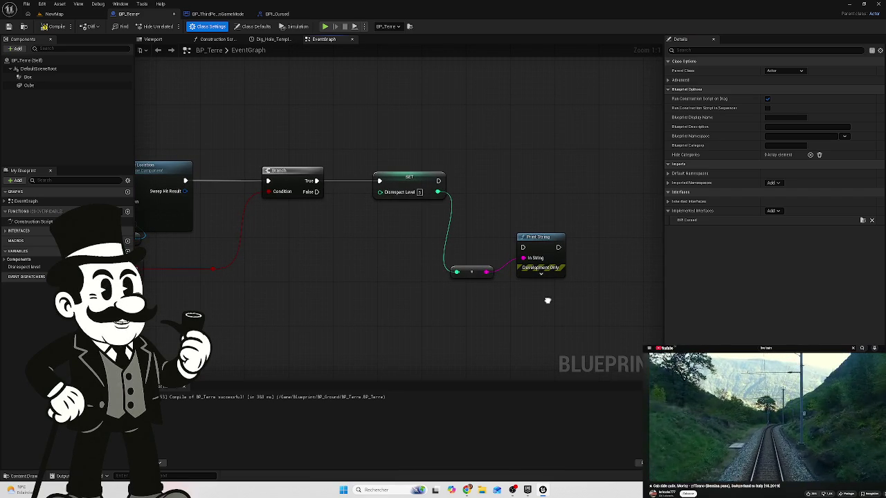
Open BP_Terre's Player_Cured function and wire Cursed Level into the Return Node's Cursed Value.
{"action": "left_click", "coordinate": [15, 232]}
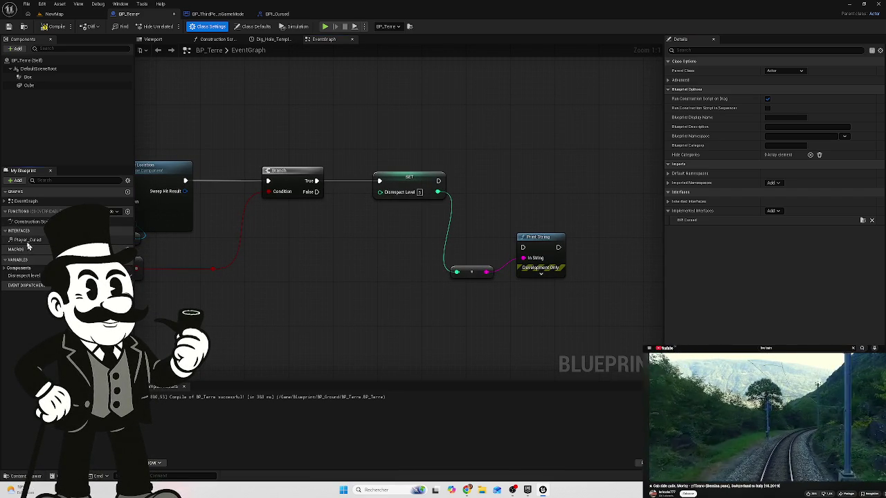
{"action": "double_click", "coordinate": [28, 240]}
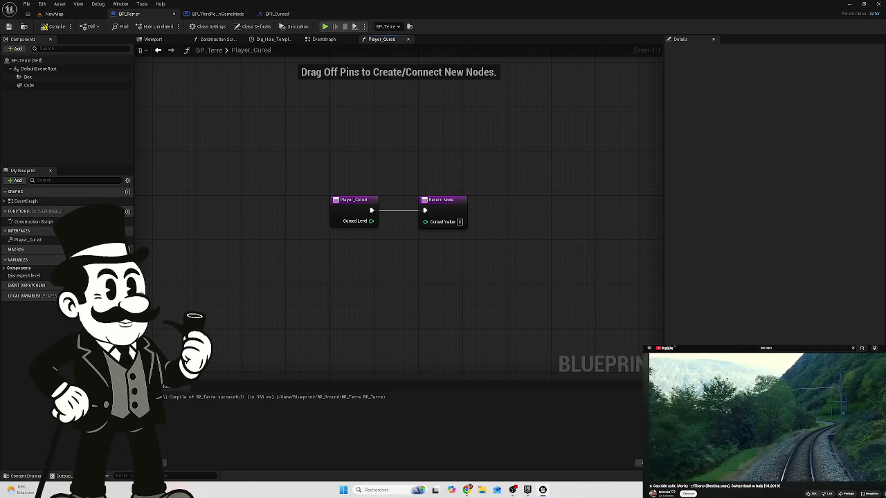
{"action": "left_click_drag", "start_coordinate": [367, 223], "coordinate": [434, 229]}
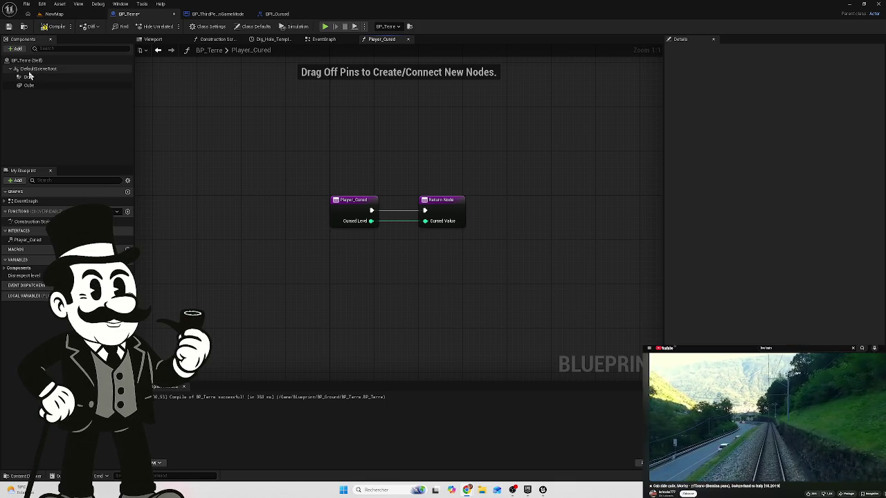
{"action": "left_click_drag", "start_coordinate": [429, 175], "coordinate": [431, 200]}
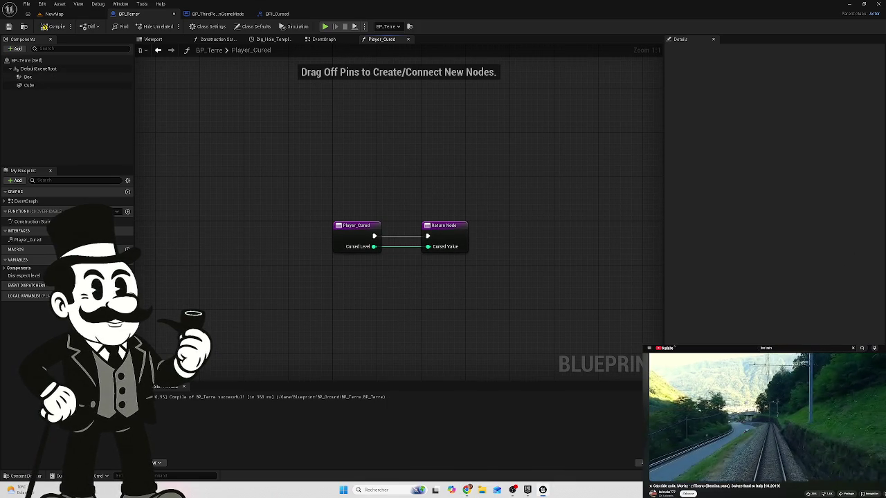
{"action": "left_click", "coordinate": [28, 71]}
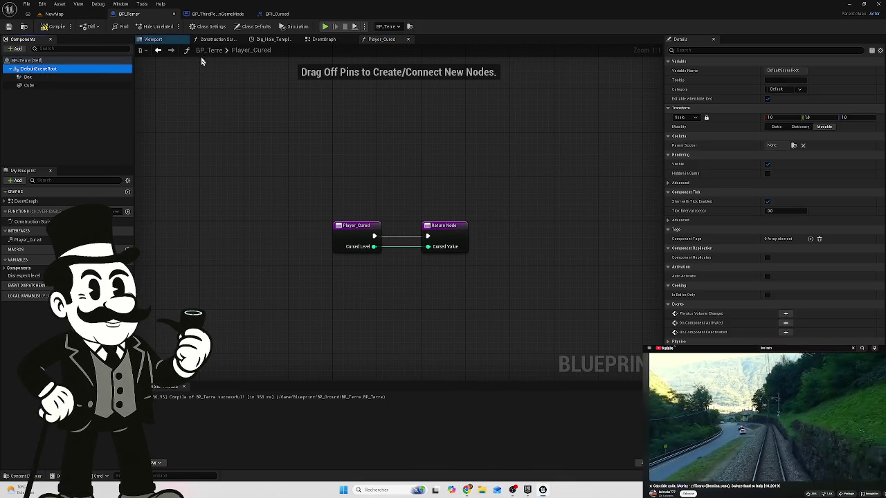
Back in the EventGraph, try a node search from Disrespect Level ('get c', 'pa') and dismiss it.
{"action": "left_click", "coordinate": [324, 39]}
{"action": "mouse_move", "coordinate": [476, 205]}
{"action": "left_mouse_down"}
{"action": "mouse_move", "coordinate": [403, 240]}
{"action": "mouse_move", "coordinate": [452, 212]}
{"action": "left_mouse_up"}
{"action": "type", "text": "get"}
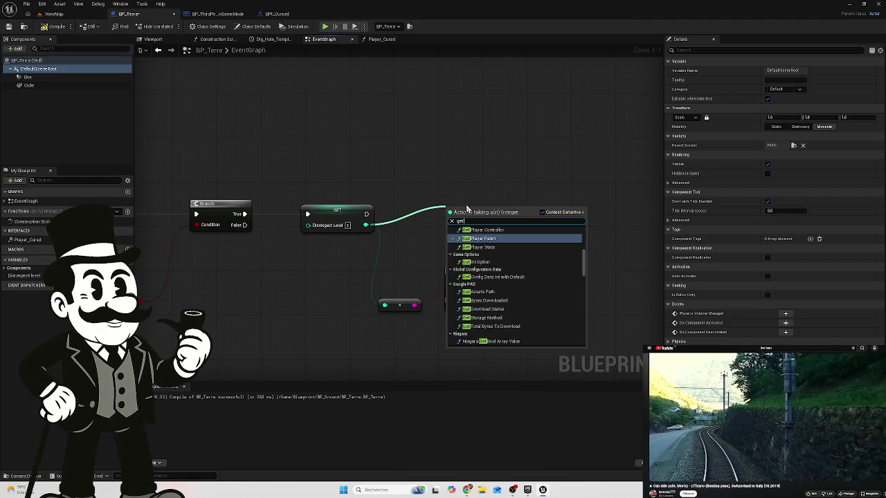
{"action": "type", "text": " c"}
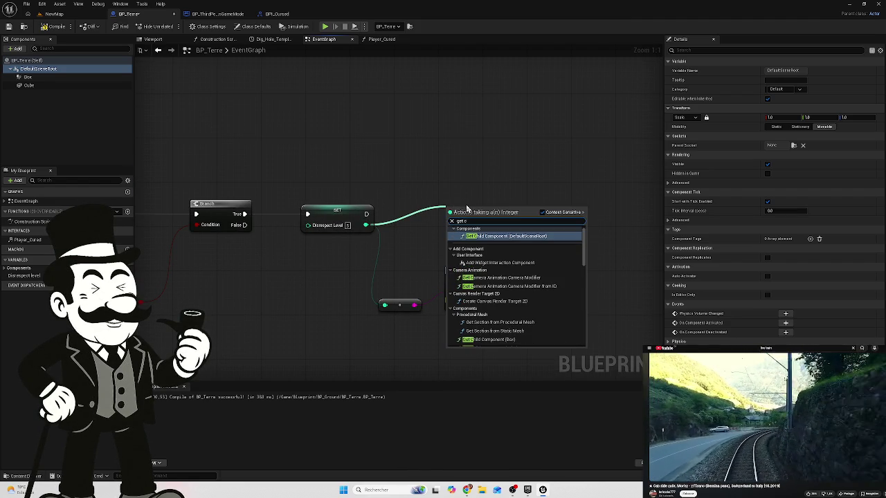
{"action": "key", "text": "BackSpace"}
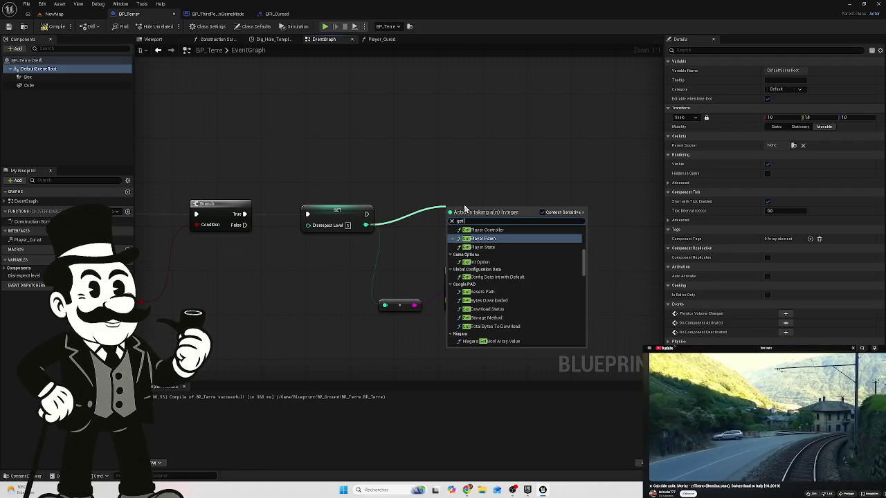
{"action": "type", "text": " pa"}
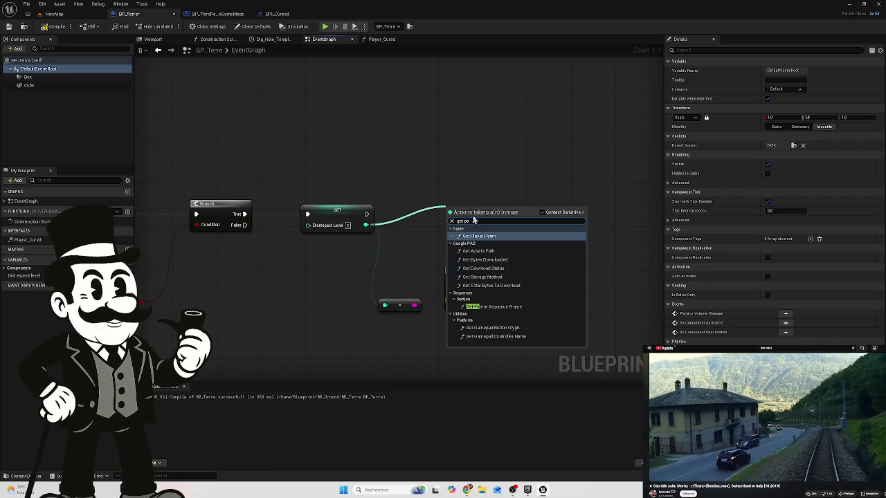
{"action": "key", "text": "Return"}
Add the Player Cured message node via 'player cursed' and run it after the SET node.
{"action": "right_click", "coordinate": [436, 186]}
{"action": "type", "text": "play"}
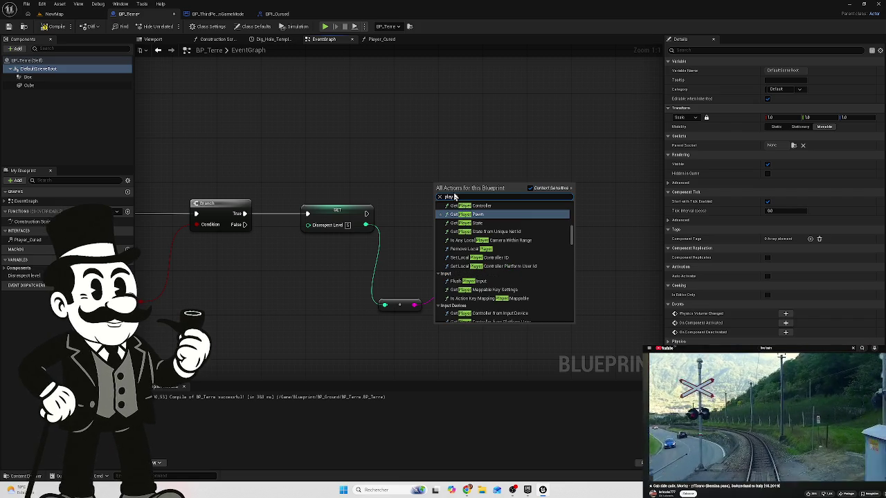
{"action": "type", "text": "er cursed"}
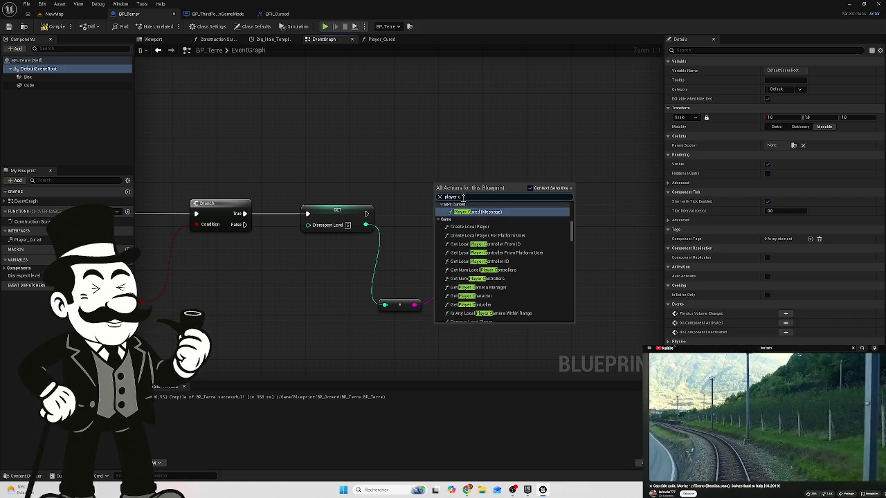
{"action": "left_click", "coordinate": [492, 232]}
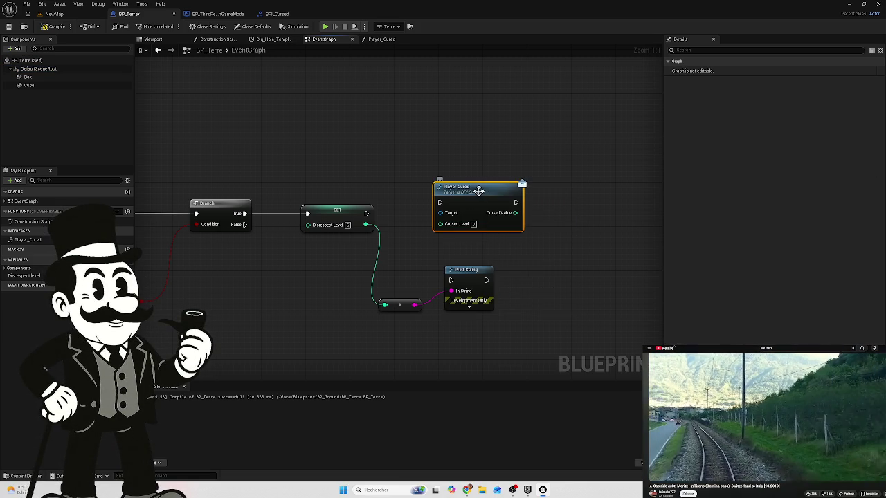
{"action": "left_click_drag", "start_coordinate": [479, 194], "coordinate": [472, 180]}
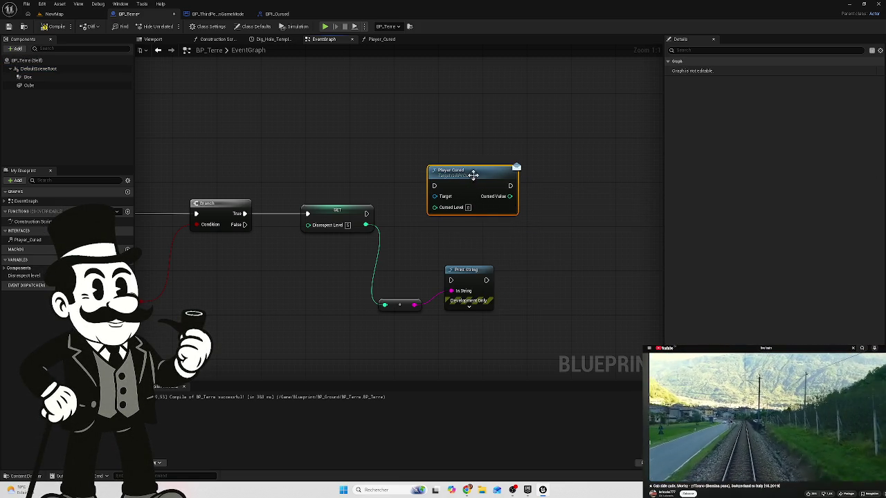
{"action": "left_click_drag", "start_coordinate": [366, 213], "coordinate": [434, 185]}
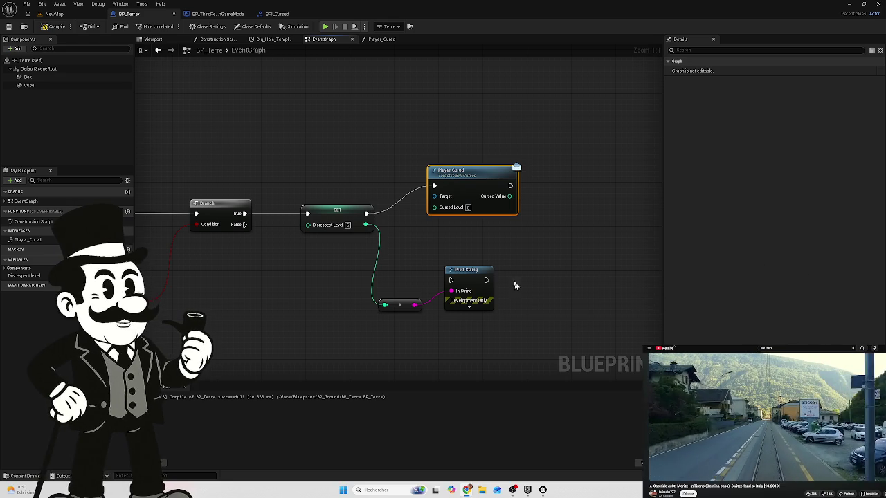
Reposition the Print String, reroute dot and Player Cured nodes neatly after the SET node.
{"action": "left_click_drag", "start_coordinate": [500, 257], "coordinate": [468, 307]}
{"action": "left_click_drag", "start_coordinate": [477, 270], "coordinate": [482, 291]}
{"action": "mouse_move", "coordinate": [544, 257]}
{"action": "left_mouse_down"}
{"action": "mouse_move", "coordinate": [387, 342]}
{"action": "mouse_move", "coordinate": [396, 343]}
{"action": "left_mouse_up"}
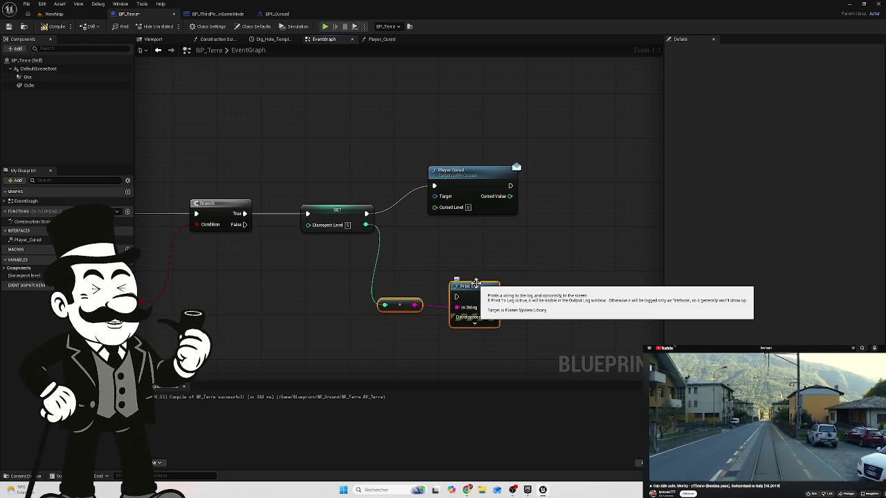
{"action": "left_click_drag", "start_coordinate": [473, 281], "coordinate": [494, 267]}
{"action": "left_click_drag", "start_coordinate": [469, 192], "coordinate": [475, 173]}
{"action": "left_click", "coordinate": [494, 251]}
{"action": "mouse_move", "coordinate": [294, 255]}
{"action": "left_mouse_down"}
{"action": "mouse_move", "coordinate": [368, 255]}
{"action": "mouse_move", "coordinate": [316, 263]}
{"action": "mouse_move", "coordinate": [434, 272]}
{"action": "left_mouse_up"}
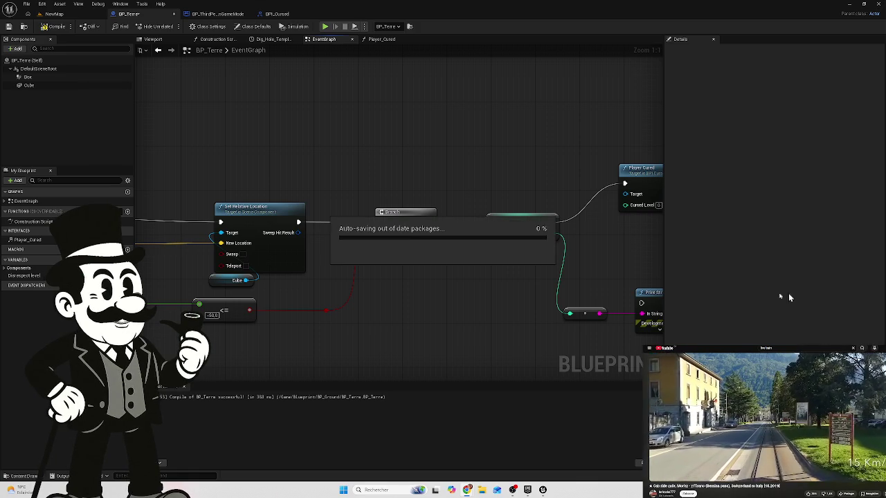
{"action": "left_click_drag", "start_coordinate": [552, 270], "coordinate": [342, 228]}
{"action": "left_click_drag", "start_coordinate": [488, 227], "coordinate": [353, 301]}
{"action": "left_click_drag", "start_coordinate": [379, 268], "coordinate": [405, 271]}
{"action": "scroll", "coordinate": [406, 224], "scroll_direction": "down", "scroll_amount": 2}
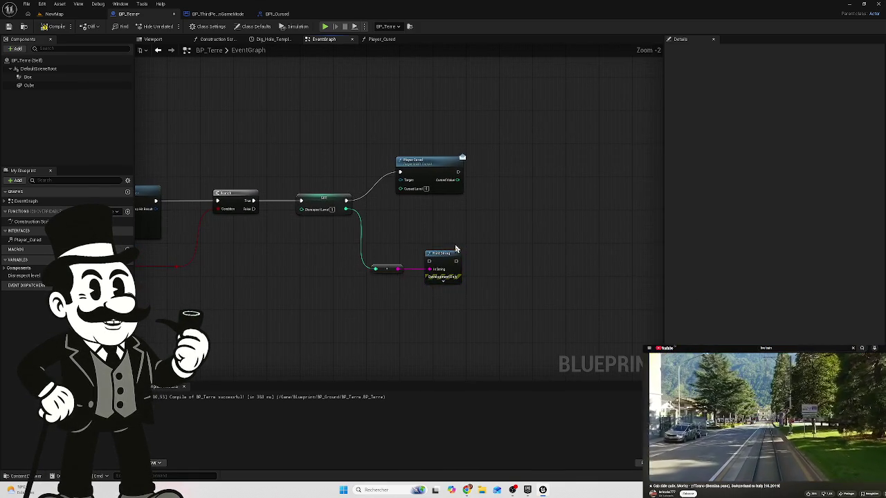
{"action": "mouse_move", "coordinate": [135, 198]}
{"action": "left_mouse_down"}
{"action": "mouse_move", "coordinate": [343, 247]}
{"action": "mouse_move", "coordinate": [443, 254]}
{"action": "left_mouse_up"}
{"action": "mouse_move", "coordinate": [293, 206]}
{"action": "left_mouse_down"}
{"action": "mouse_move", "coordinate": [366, 224]}
{"action": "mouse_move", "coordinate": [489, 205]}
{"action": "left_mouse_up"}
{"action": "left_click_drag", "start_coordinate": [433, 205], "coordinate": [372, 205]}
{"action": "scroll", "coordinate": [439, 198], "scroll_direction": "down", "scroll_amount": 2}
{"action": "left_click_drag", "start_coordinate": [438, 198], "coordinate": [403, 225]}
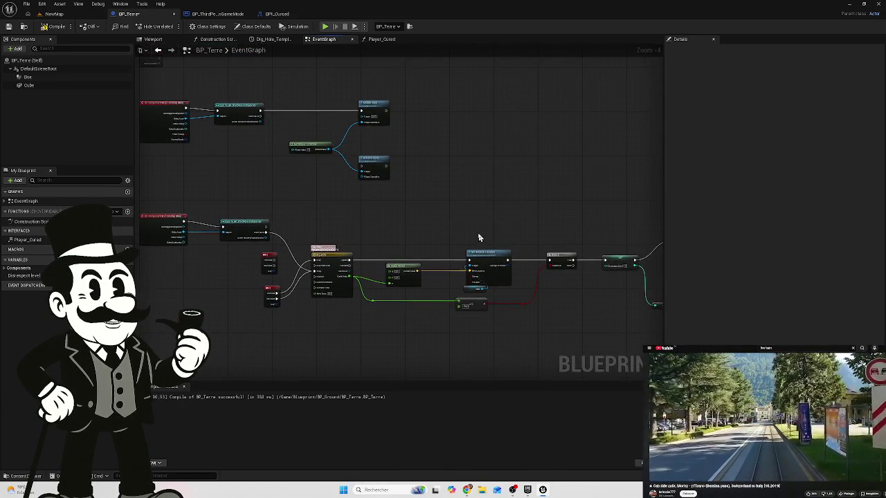
{"action": "left_click_drag", "start_coordinate": [334, 216], "coordinate": [189, 158]}
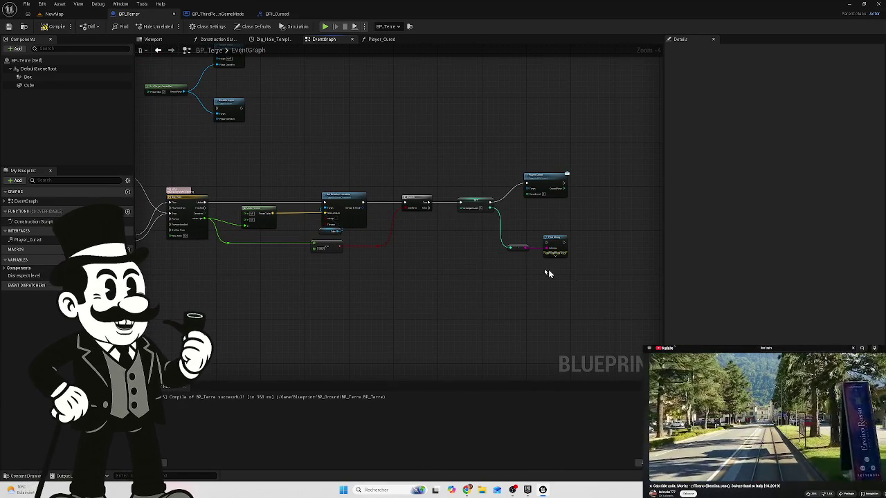
{"action": "mouse_move", "coordinate": [397, 275]}
{"action": "left_mouse_down"}
{"action": "mouse_move", "coordinate": [481, 279]}
{"action": "mouse_move", "coordinate": [381, 267]}
{"action": "left_mouse_up"}
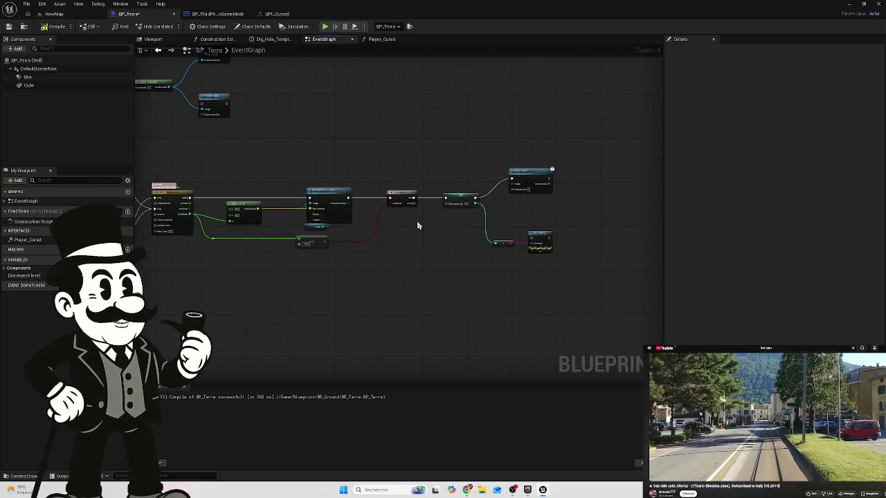
{"action": "scroll", "coordinate": [417, 221], "scroll_direction": "up", "scroll_amount": 3}
{"action": "left_click_drag", "start_coordinate": [524, 238], "coordinate": [415, 251]}
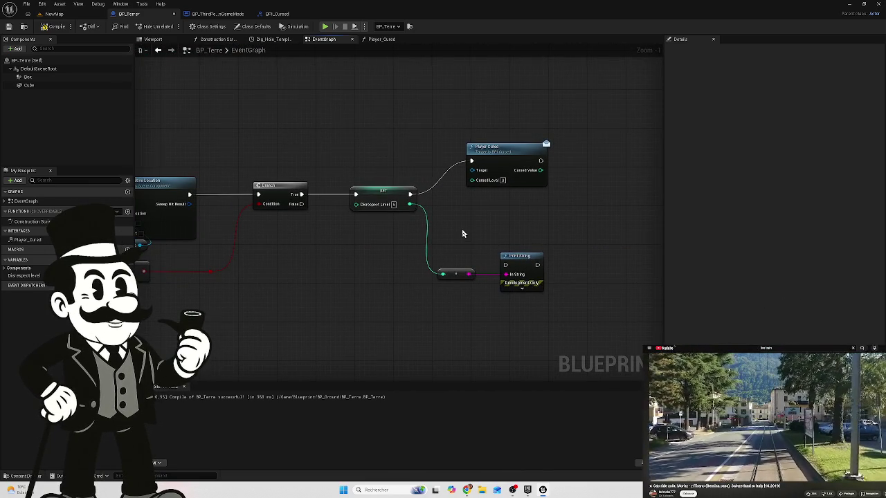
{"action": "left_click_drag", "start_coordinate": [463, 233], "coordinate": [419, 247]}
{"action": "left_click_drag", "start_coordinate": [261, 246], "coordinate": [212, 240]}
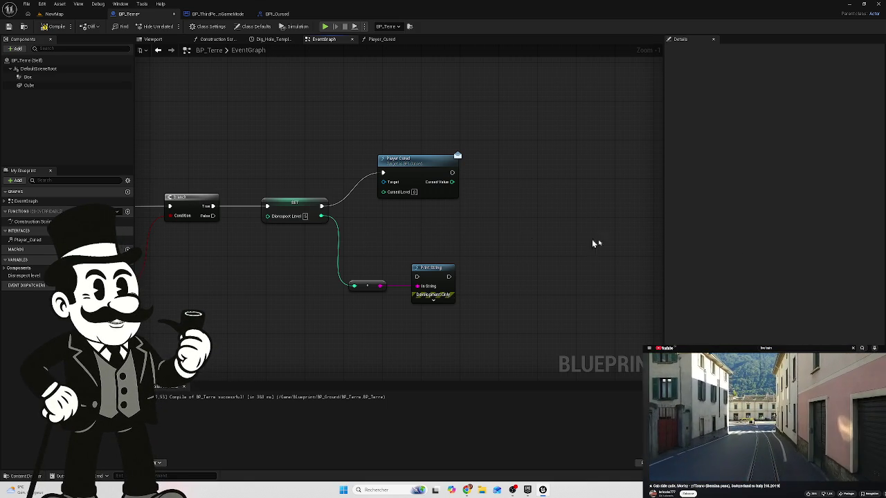
{"action": "mouse_move", "coordinate": [411, 245]}
{"action": "left_mouse_down"}
{"action": "mouse_move", "coordinate": [558, 259]}
{"action": "mouse_move", "coordinate": [644, 233]}
{"action": "left_mouse_up"}
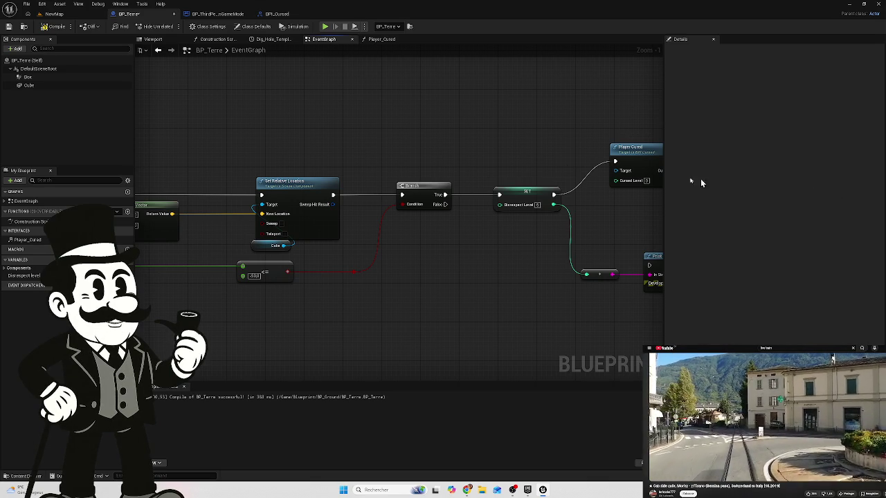
{"action": "left_click_drag", "start_coordinate": [515, 152], "coordinate": [303, 132]}
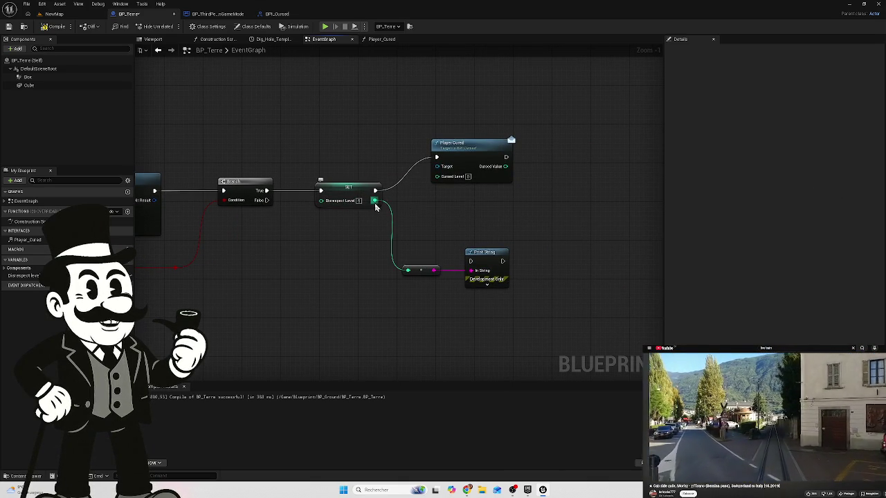
Move the SET group down, add a Branch off the first Branch's True pin, and create NewVar.
{"action": "mouse_move", "coordinate": [533, 112]}
{"action": "left_mouse_down"}
{"action": "mouse_move", "coordinate": [509, 123]}
{"action": "mouse_move", "coordinate": [457, 212]}
{"action": "left_mouse_up"}
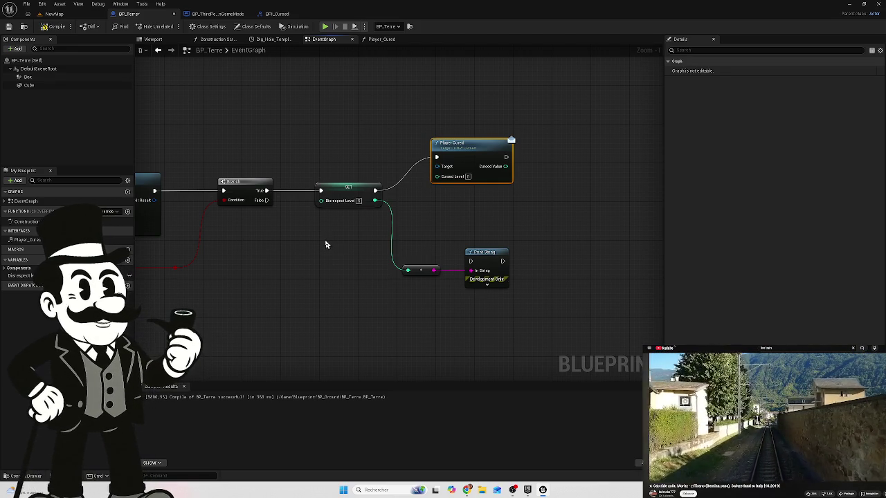
{"action": "mouse_move", "coordinate": [324, 239]}
{"action": "left_mouse_down"}
{"action": "mouse_move", "coordinate": [346, 216]}
{"action": "mouse_move", "coordinate": [438, 210]}
{"action": "mouse_move", "coordinate": [333, 224]}
{"action": "left_mouse_up"}
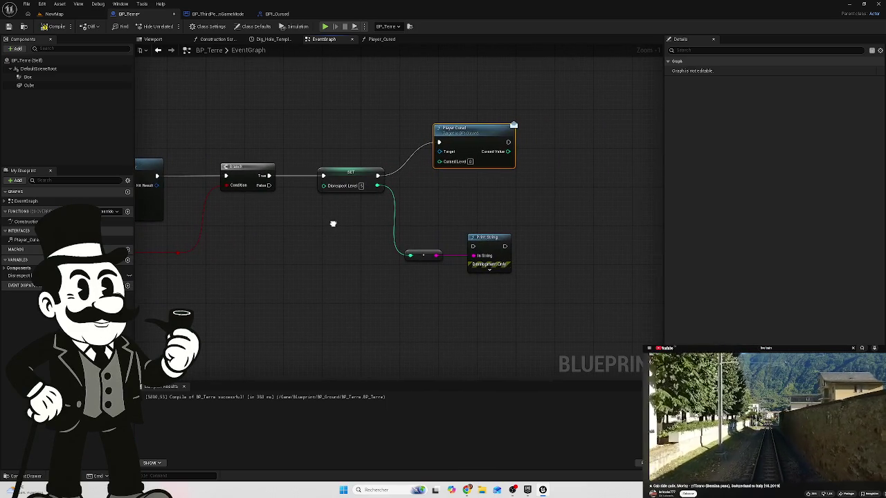
{"action": "mouse_move", "coordinate": [495, 103]}
{"action": "left_mouse_down"}
{"action": "mouse_move", "coordinate": [488, 200]}
{"action": "mouse_move", "coordinate": [375, 326]}
{"action": "mouse_move", "coordinate": [349, 251]}
{"action": "left_mouse_up"}
{"action": "mouse_move", "coordinate": [355, 178]}
{"action": "left_mouse_down"}
{"action": "mouse_move", "coordinate": [418, 310]}
{"action": "mouse_move", "coordinate": [383, 250]}
{"action": "left_mouse_up"}
{"action": "mouse_move", "coordinate": [269, 176]}
{"action": "left_mouse_down"}
{"action": "mouse_move", "coordinate": [356, 165]}
{"action": "mouse_move", "coordinate": [343, 148]}
{"action": "mouse_move", "coordinate": [343, 159]}
{"action": "left_mouse_up"}
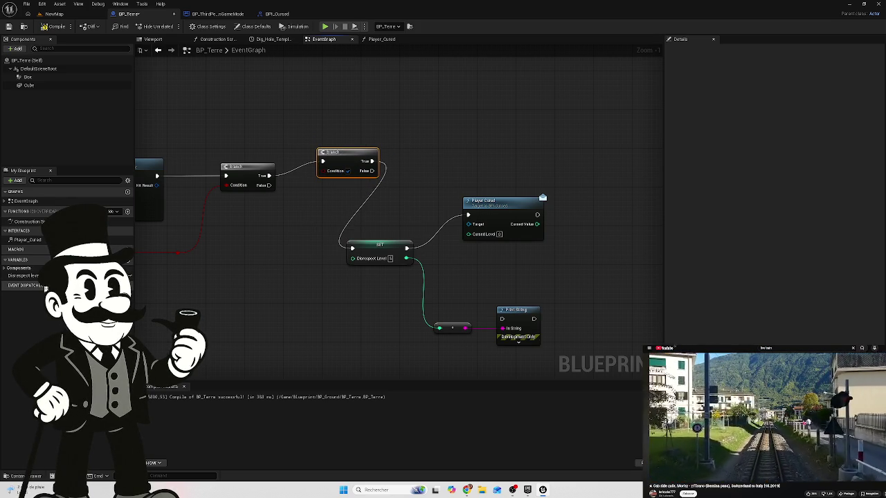
{"action": "left_click", "coordinate": [127, 260]}
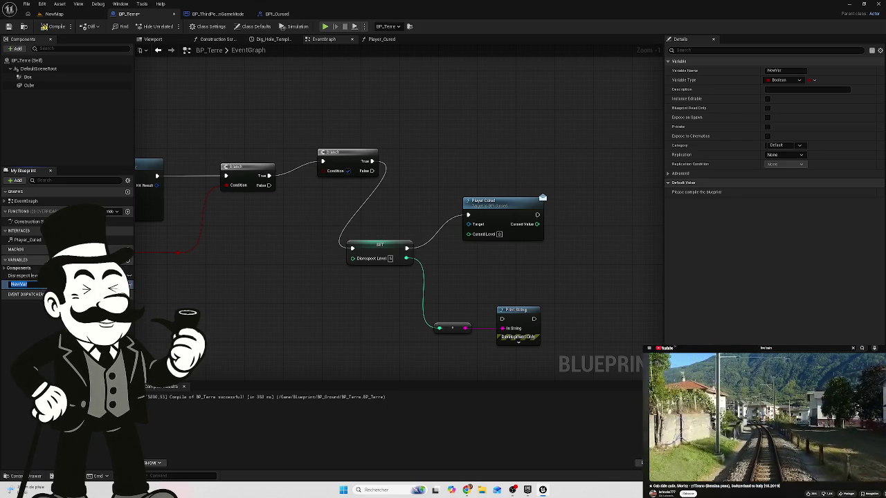
Name the new Boolean variable Grave_Dig? and confirm it.
{"action": "type", "text": "Grave_Dig"}
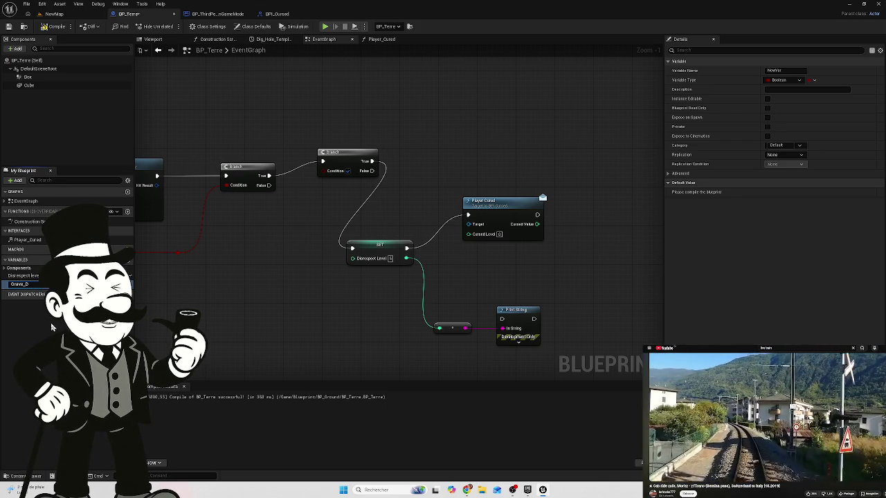
{"action": "type", "text": "3"}
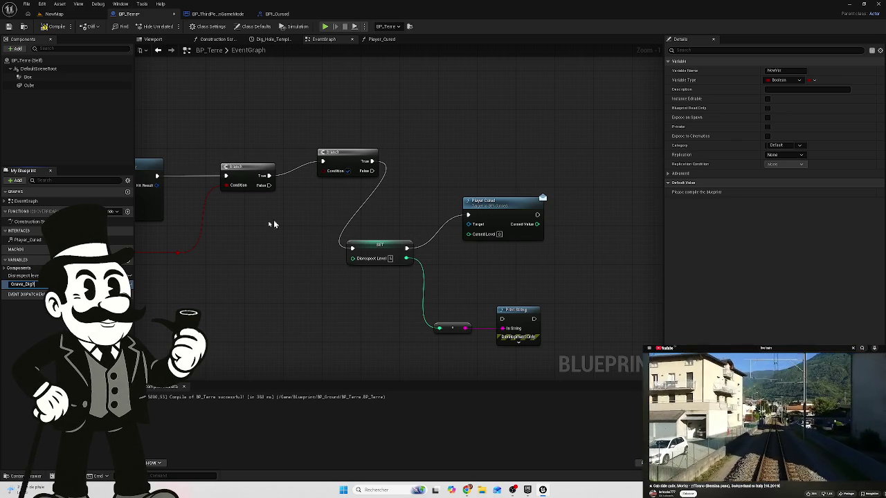
{"action": "left_click_drag", "start_coordinate": [21, 285], "coordinate": [271, 221]}
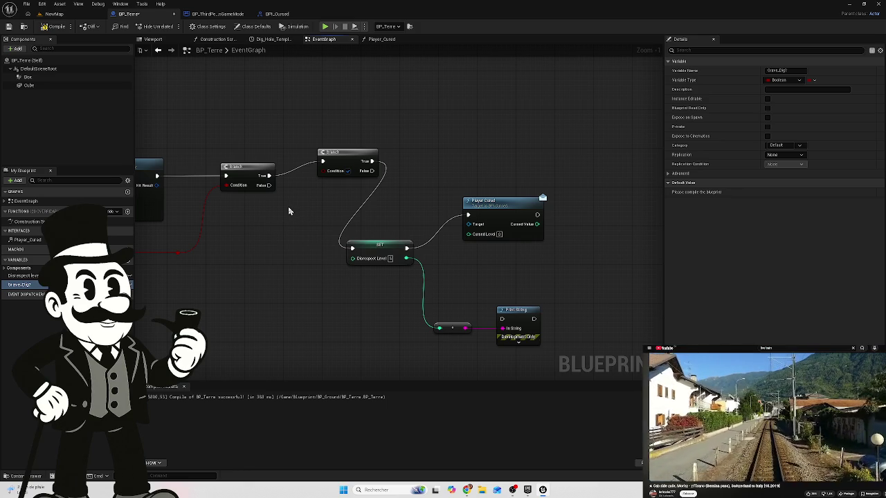
Reposition the SET, Player Cursed and Print String nodes and break the SET-to-Player Cursed link.
{"action": "mouse_move", "coordinate": [587, 166]}
{"action": "left_mouse_down"}
{"action": "mouse_move", "coordinate": [395, 362]}
{"action": "mouse_move", "coordinate": [365, 356]}
{"action": "mouse_move", "coordinate": [387, 332]}
{"action": "left_mouse_up"}
{"action": "mouse_move", "coordinate": [387, 244]}
{"action": "left_mouse_down"}
{"action": "mouse_move", "coordinate": [499, 201]}
{"action": "mouse_move", "coordinate": [374, 257]}
{"action": "mouse_move", "coordinate": [303, 268]}
{"action": "left_mouse_up"}
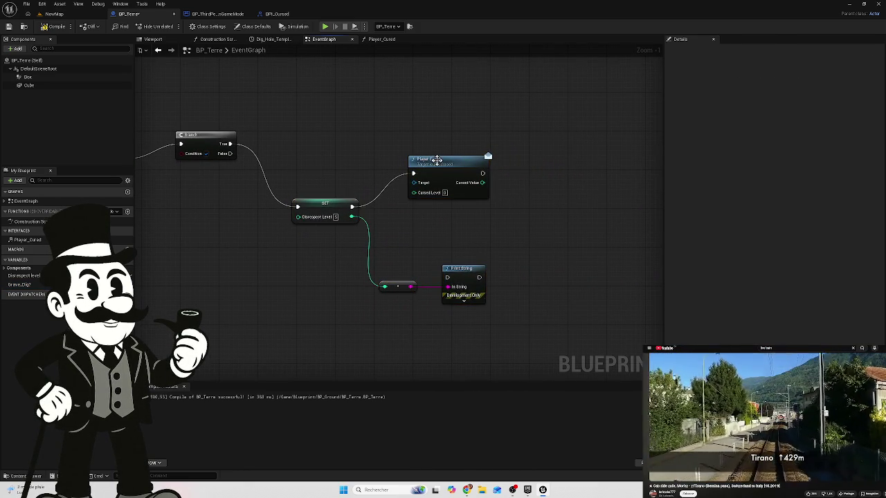
{"action": "left_click_drag", "start_coordinate": [436, 165], "coordinate": [452, 146]}
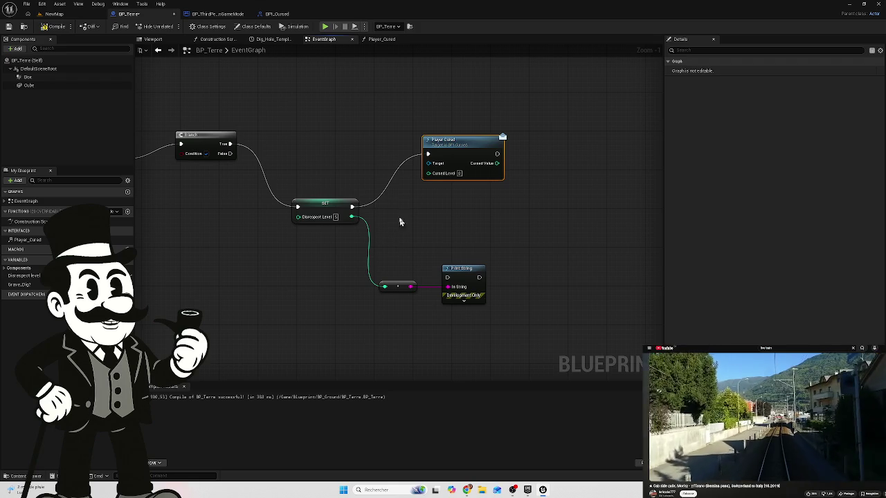
{"action": "left_click", "coordinate": [382, 198]}
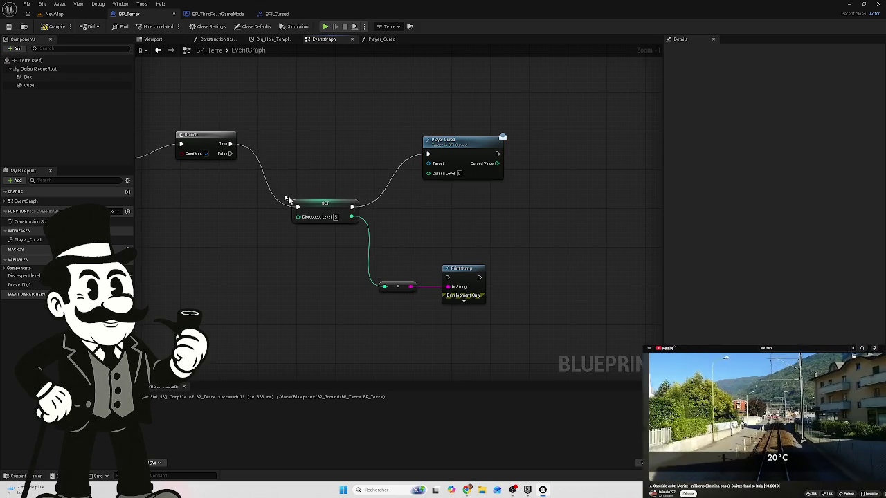
{"action": "left_click", "coordinate": [352, 206], "text": "alt"}
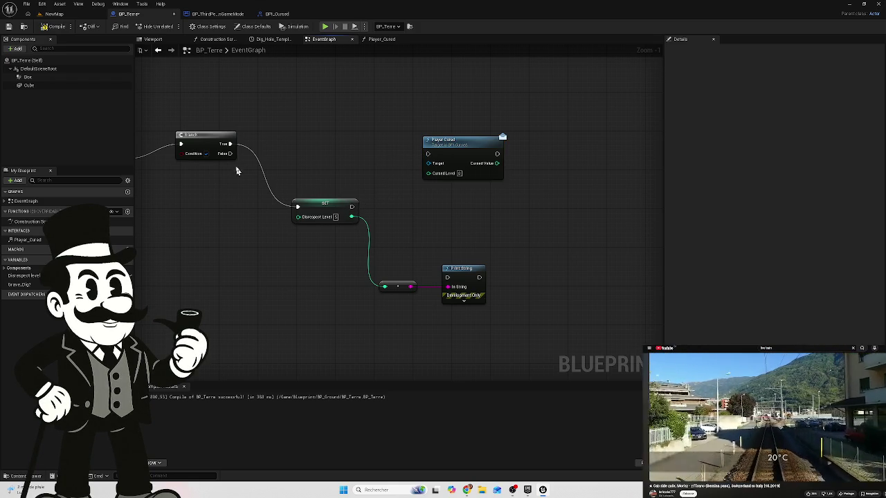
Move the SET, reroute and Print String nodes down-left, discarding a trial Branch True link.
{"action": "left_click_drag", "start_coordinate": [230, 144], "coordinate": [287, 206]}
{"action": "left_click", "coordinate": [230, 144], "text": "alt"}
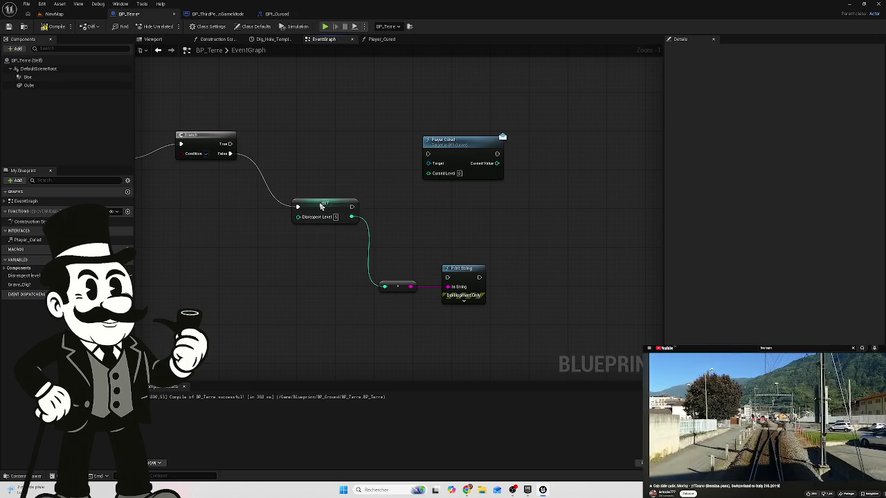
{"action": "left_click_drag", "start_coordinate": [321, 201], "coordinate": [272, 218]}
{"action": "left_click_drag", "start_coordinate": [473, 245], "coordinate": [396, 298]}
{"action": "mouse_move", "coordinate": [473, 268]}
{"action": "left_mouse_down"}
{"action": "mouse_move", "coordinate": [376, 270]}
{"action": "mouse_move", "coordinate": [375, 283]}
{"action": "mouse_move", "coordinate": [351, 299]}
{"action": "left_mouse_up"}
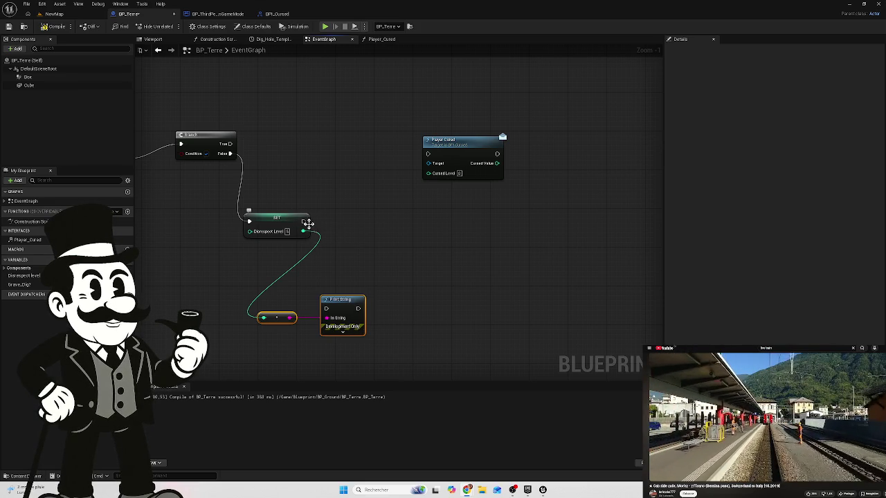
Place a SET Grave_Dig? node and wire it to run after SET Disrespect Level.
{"action": "left_click_drag", "start_coordinate": [302, 222], "coordinate": [346, 219]}
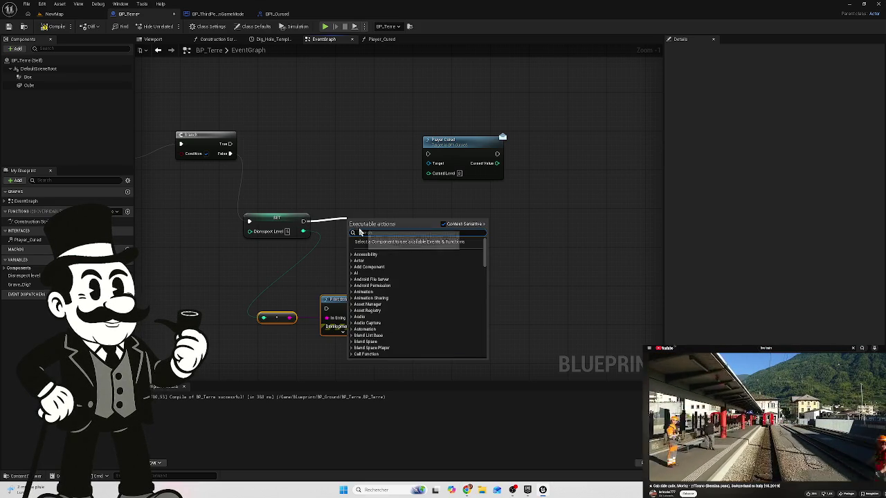
{"action": "type", "text": "set"}
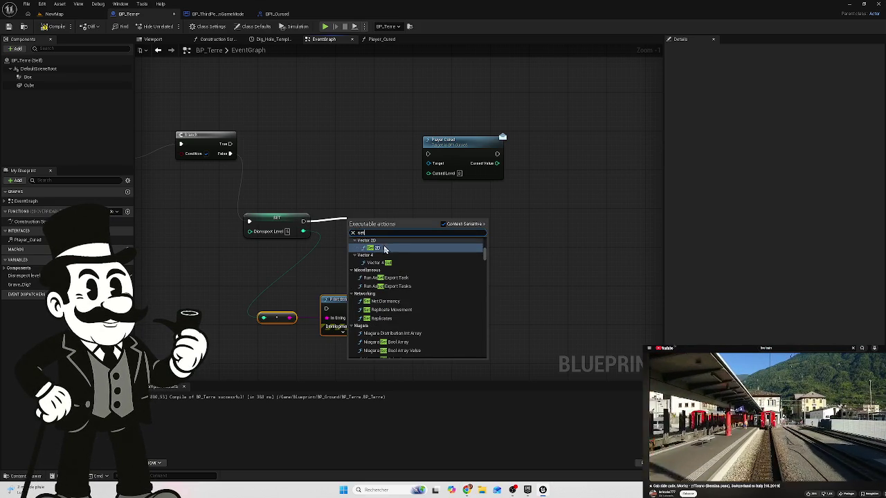
{"action": "left_click", "coordinate": [355, 198]}
{"action": "left_click_drag", "start_coordinate": [20, 285], "coordinate": [372, 236]}
{"action": "left_click", "coordinate": [394, 256]}
{"action": "mouse_move", "coordinate": [304, 222]}
{"action": "left_mouse_down"}
{"action": "mouse_move", "coordinate": [323, 235]}
{"action": "mouse_move", "coordinate": [391, 244]}
{"action": "mouse_move", "coordinate": [413, 257]}
{"action": "mouse_move", "coordinate": [370, 224]}
{"action": "left_mouse_up"}
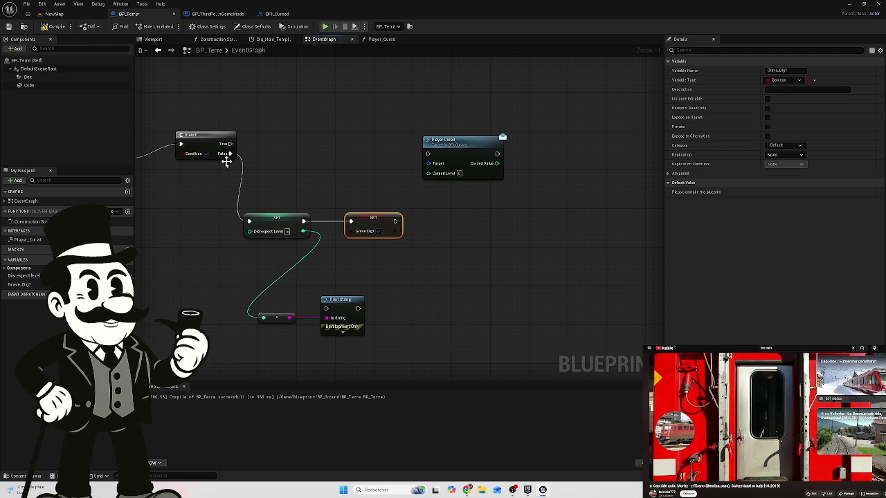
Feed a Grave_Dig? getter into the second Branch's Condition and position both nodes together.
{"action": "left_click_drag", "start_coordinate": [204, 180], "coordinate": [331, 202]}
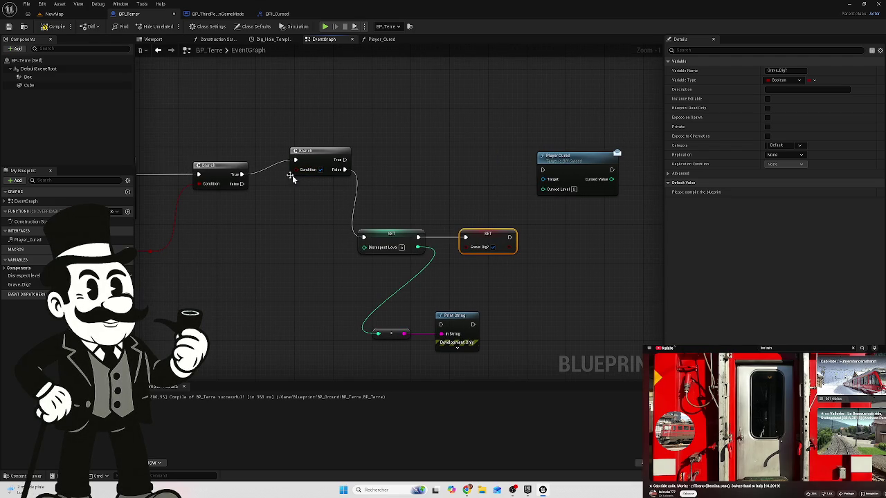
{"action": "mouse_move", "coordinate": [20, 285]}
{"action": "left_mouse_down"}
{"action": "mouse_move", "coordinate": [242, 229]}
{"action": "mouse_move", "coordinate": [270, 212]}
{"action": "mouse_move", "coordinate": [296, 170]}
{"action": "left_mouse_up"}
{"action": "left_click", "coordinate": [249, 234]}
{"action": "left_click_drag", "start_coordinate": [246, 222], "coordinate": [304, 183]}
{"action": "mouse_move", "coordinate": [377, 121]}
{"action": "left_mouse_down"}
{"action": "mouse_move", "coordinate": [288, 175]}
{"action": "mouse_move", "coordinate": [326, 175]}
{"action": "left_mouse_up"}
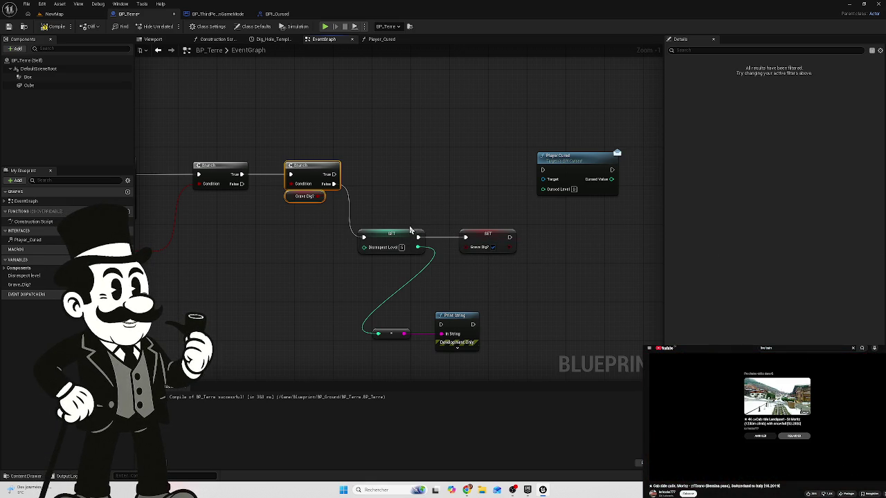
{"action": "mouse_move", "coordinate": [465, 487]}
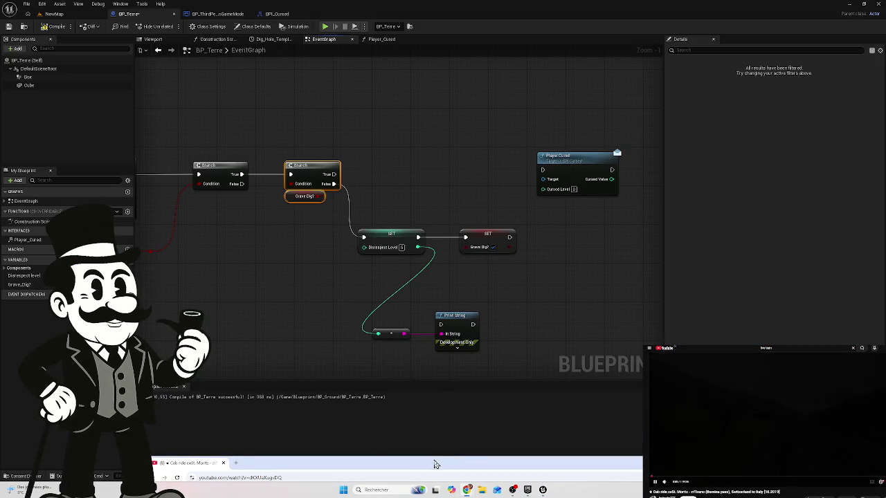
{"action": "mouse_move", "coordinate": [435, 460]}
{"action": "left_mouse_down"}
{"action": "mouse_move", "coordinate": [415, 276]}
{"action": "mouse_move", "coordinate": [427, 425]}
{"action": "mouse_move", "coordinate": [420, 459]}
{"action": "left_mouse_up"}
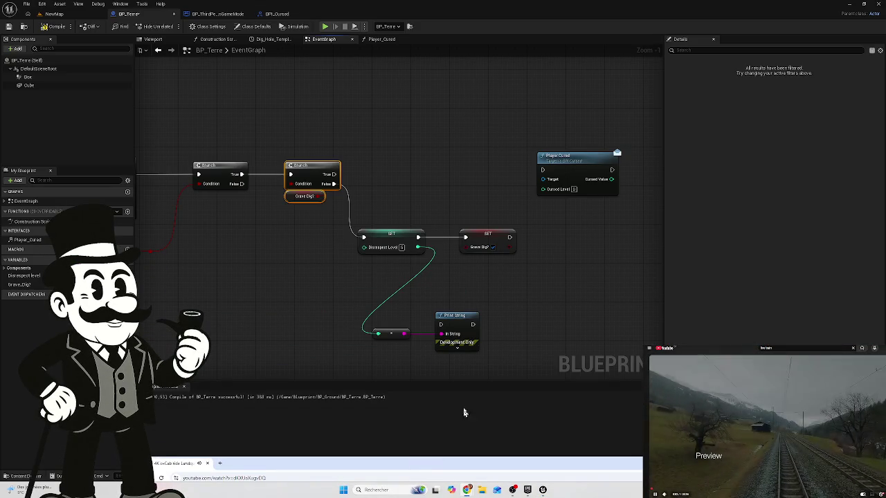
{"action": "left_click", "coordinate": [526, 311]}
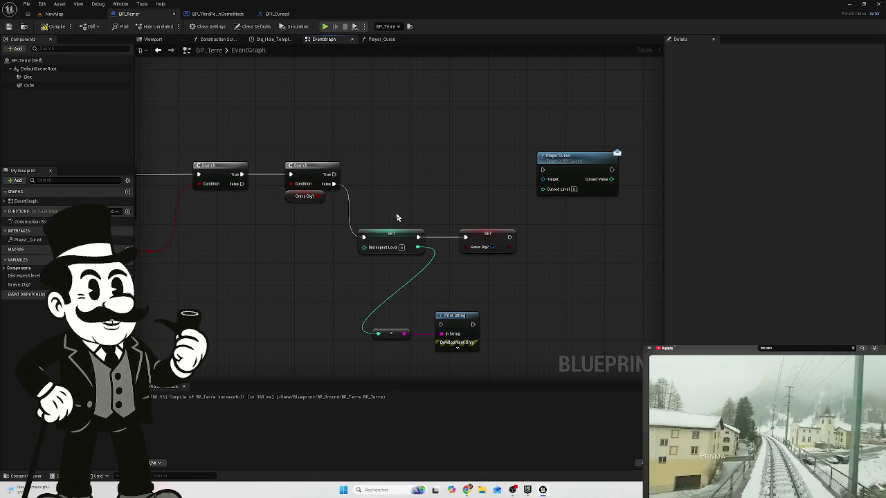
{"action": "left_click_drag", "start_coordinate": [312, 110], "coordinate": [278, 206]}
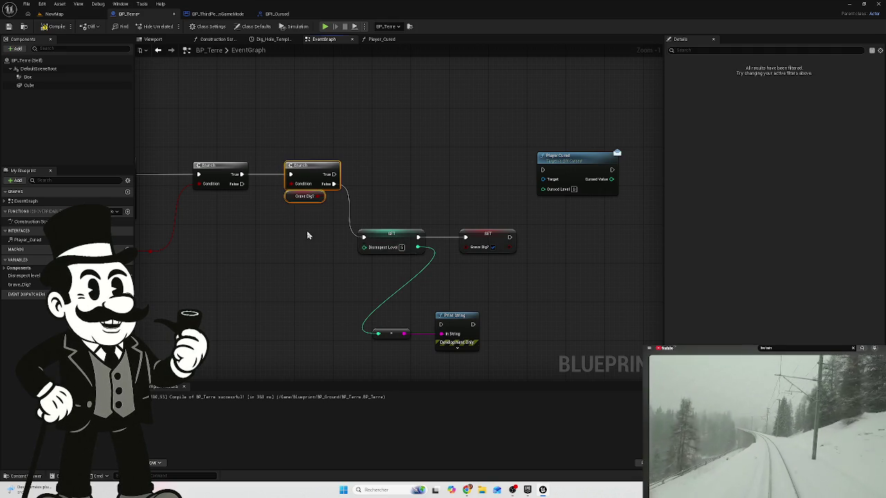
Delete the extra Branch, its getter and SET Grave_Dig?, then regroup the SET, conversion and Print String nodes.
{"action": "key", "text": "Delete"}
{"action": "left_click", "coordinate": [492, 239]}
{"action": "key", "text": "Delete"}
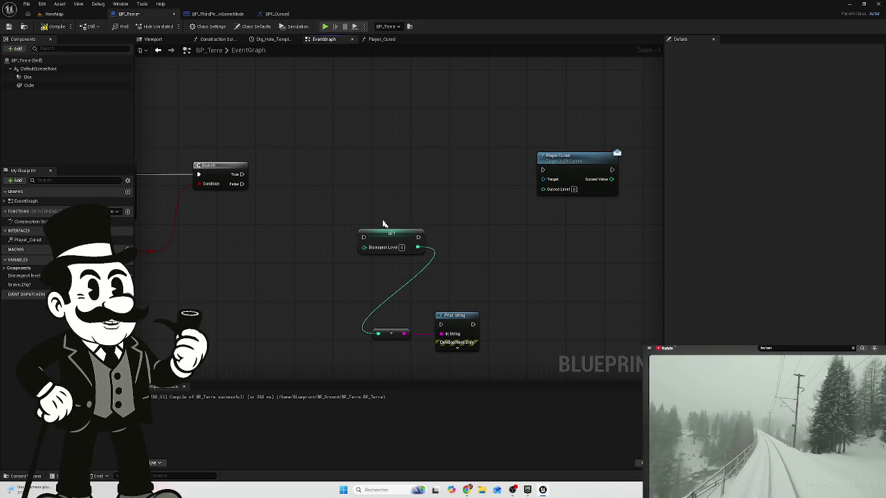
{"action": "mouse_move", "coordinate": [397, 337]}
{"action": "left_mouse_down"}
{"action": "mouse_move", "coordinate": [382, 288]}
{"action": "mouse_move", "coordinate": [397, 263]}
{"action": "mouse_move", "coordinate": [400, 271]}
{"action": "left_mouse_up"}
{"action": "mouse_move", "coordinate": [460, 317]}
{"action": "left_mouse_down"}
{"action": "mouse_move", "coordinate": [460, 277]}
{"action": "mouse_move", "coordinate": [445, 278]}
{"action": "left_mouse_up"}
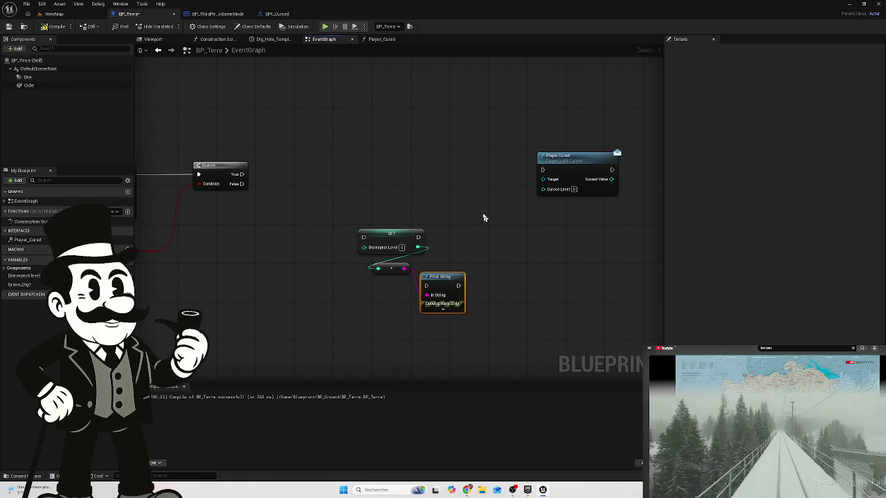
{"action": "left_click_drag", "start_coordinate": [475, 221], "coordinate": [376, 296]}
{"action": "mouse_move", "coordinate": [392, 237]}
{"action": "left_mouse_down"}
{"action": "mouse_move", "coordinate": [381, 192]}
{"action": "mouse_move", "coordinate": [367, 170]}
{"action": "mouse_move", "coordinate": [363, 178]}
{"action": "left_mouse_up"}
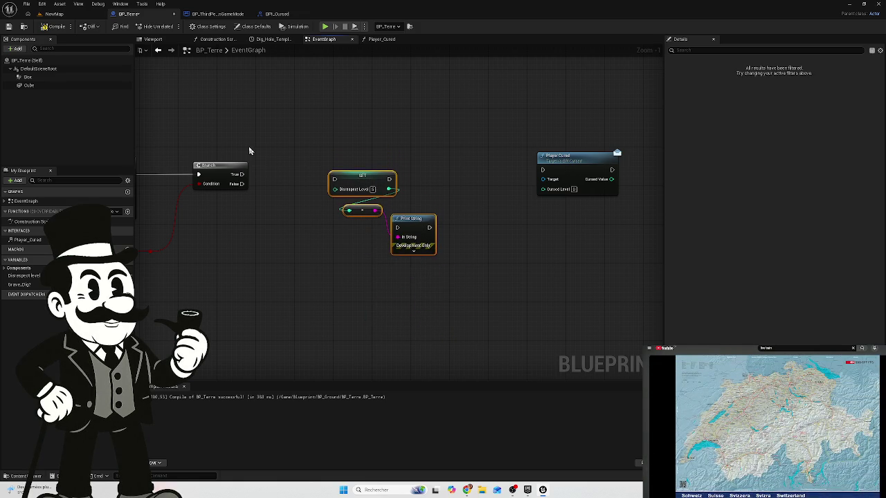
Connect Branch True to SET Disrespect Level and run Player Cursed after that SET.
{"action": "left_click", "coordinate": [218, 179]}
{"action": "mouse_move", "coordinate": [265, 160]}
{"action": "left_mouse_down"}
{"action": "mouse_move", "coordinate": [465, 169]}
{"action": "mouse_move", "coordinate": [457, 179]}
{"action": "mouse_move", "coordinate": [343, 216]}
{"action": "mouse_move", "coordinate": [397, 236]}
{"action": "left_mouse_up"}
{"action": "mouse_move", "coordinate": [458, 218]}
{"action": "left_mouse_down"}
{"action": "mouse_move", "coordinate": [433, 184]}
{"action": "mouse_move", "coordinate": [325, 239]}
{"action": "left_mouse_up"}
{"action": "left_click_drag", "start_coordinate": [349, 192], "coordinate": [334, 187]}
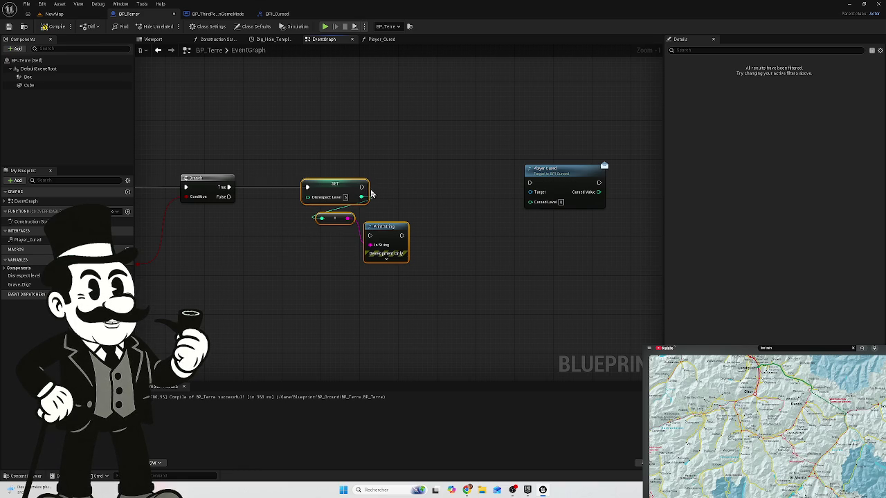
{"action": "mouse_move", "coordinate": [361, 187]}
{"action": "left_mouse_down"}
{"action": "mouse_move", "coordinate": [529, 190]}
{"action": "mouse_move", "coordinate": [529, 178]}
{"action": "mouse_move", "coordinate": [519, 177]}
{"action": "left_mouse_up"}
{"action": "mouse_move", "coordinate": [249, 214]}
{"action": "left_mouse_down"}
{"action": "mouse_move", "coordinate": [402, 222]}
{"action": "mouse_move", "coordinate": [289, 251]}
{"action": "left_mouse_up"}
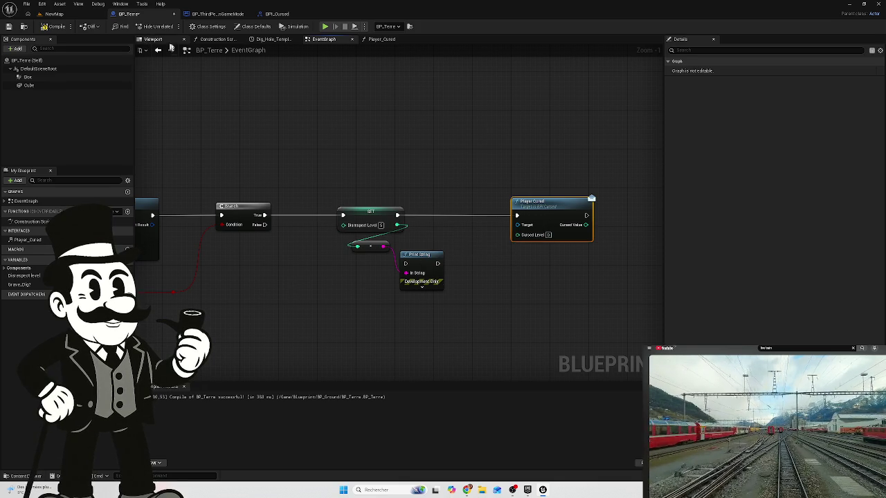
Undo five times with Ctrl+Z until the Grave_Dig? Branch and SET Grave_Dig? node reappear.
{"action": "key", "text": "ctrl+z"}
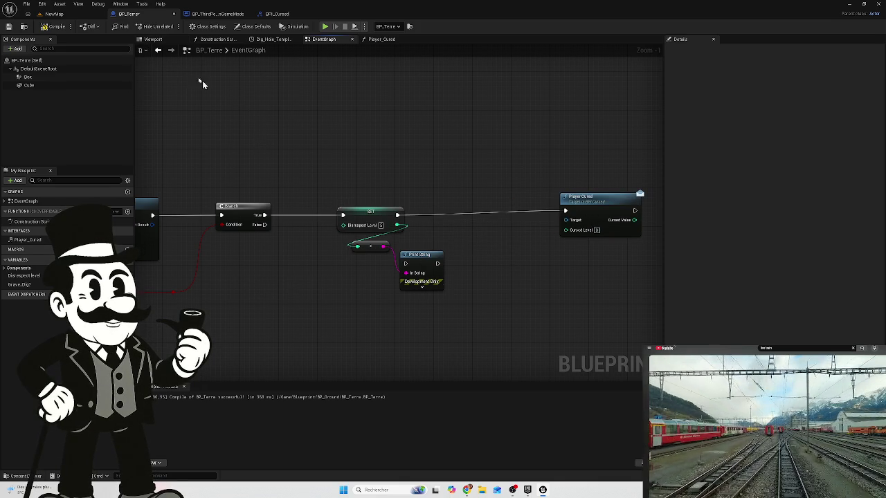
{"action": "key", "text": "ctrl+z"}
{"action": "key", "text": "ctrl+z"}
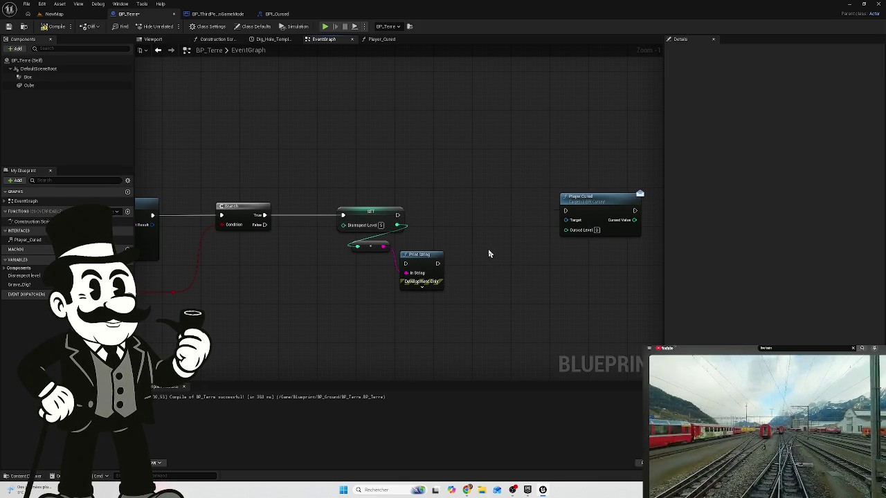
{"action": "key", "text": "ctrl+z"}
{"action": "key", "text": "ctrl+z"}
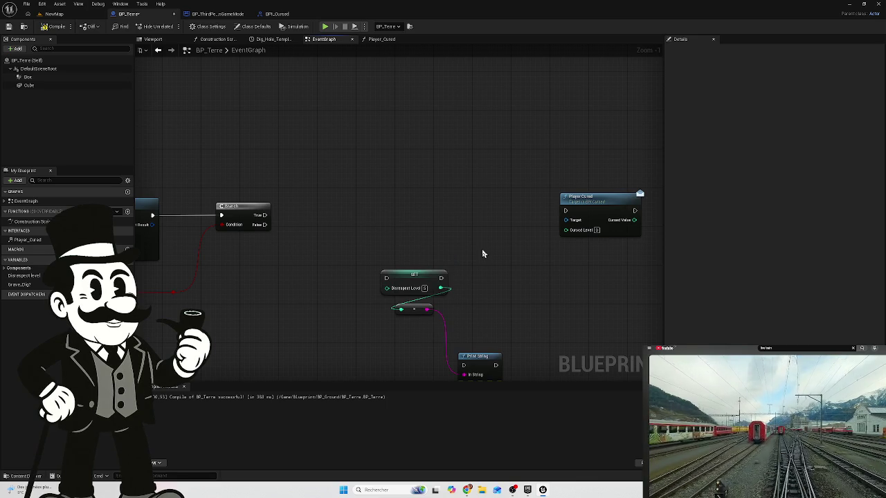
{"action": "key", "text": "ctrl+z"}
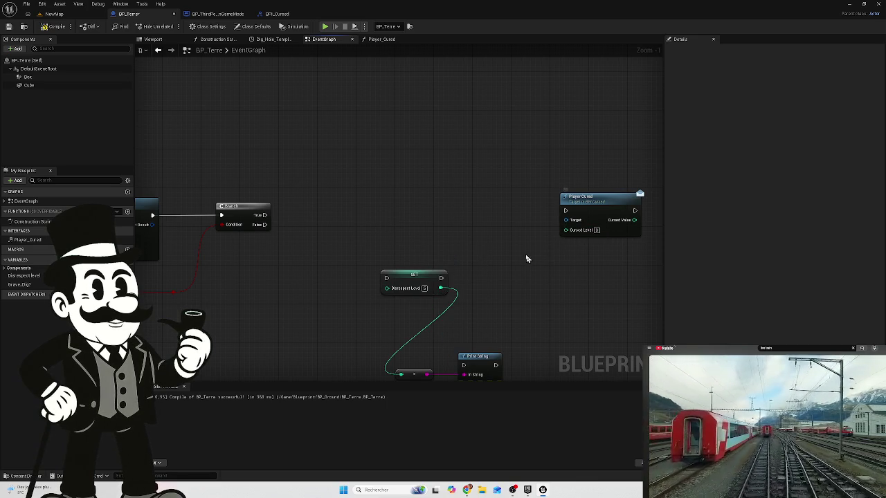
{"action": "key", "text": "ctrl+z"}
{"action": "key", "text": "ctrl+z"}
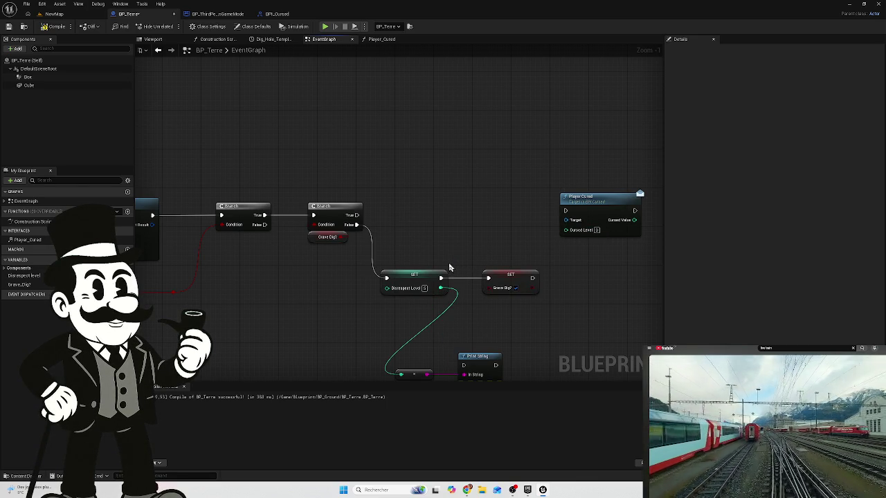
{"action": "mouse_move", "coordinate": [455, 247]}
{"action": "left_mouse_down"}
{"action": "mouse_move", "coordinate": [587, 212]}
{"action": "mouse_move", "coordinate": [359, 218]}
{"action": "mouse_move", "coordinate": [477, 203]}
{"action": "mouse_move", "coordinate": [594, 213]}
{"action": "mouse_move", "coordinate": [406, 214]}
{"action": "left_mouse_up"}
{"action": "scroll", "coordinate": [358, 218], "scroll_direction": "down", "scroll_amount": 3}
{"action": "scroll", "coordinate": [594, 213], "scroll_direction": "up", "scroll_amount": 1}
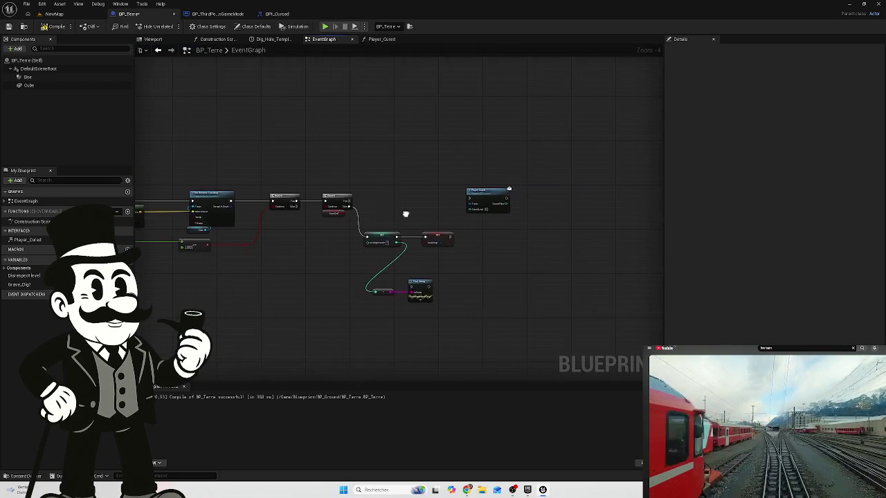
{"action": "scroll", "coordinate": [406, 214], "scroll_direction": "up", "scroll_amount": 2}
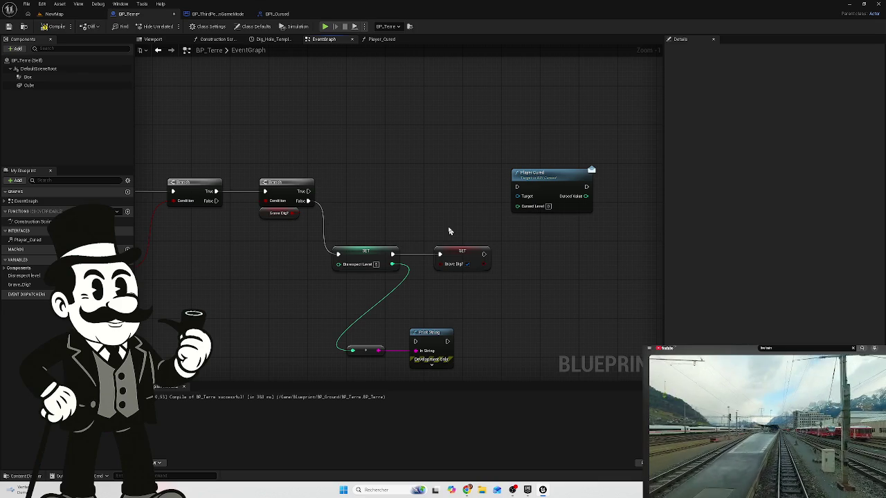
Feed Disrespect Level into Cursed Level and trigger Player Cursed from Grave_Dig? True and SET Grave_Dig?
{"action": "key", "text": "ctrl+z"}
{"action": "left_click", "coordinate": [293, 173]}
{"action": "left_click_drag", "start_coordinate": [293, 173], "coordinate": [277, 188]}
{"action": "left_click_drag", "start_coordinate": [393, 263], "coordinate": [517, 206]}
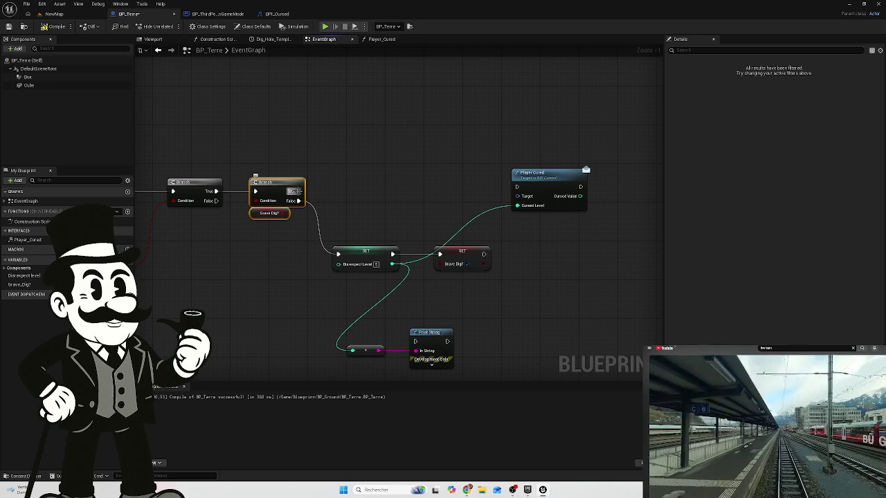
{"action": "left_click_drag", "start_coordinate": [296, 191], "coordinate": [519, 192]}
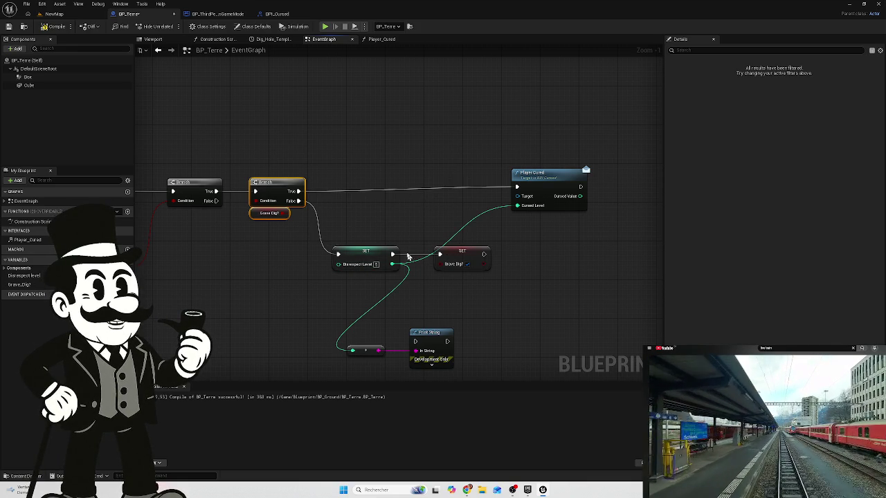
{"action": "mouse_move", "coordinate": [417, 200]}
{"action": "left_mouse_down"}
{"action": "mouse_move", "coordinate": [417, 154]}
{"action": "mouse_move", "coordinate": [449, 133]}
{"action": "left_mouse_up"}
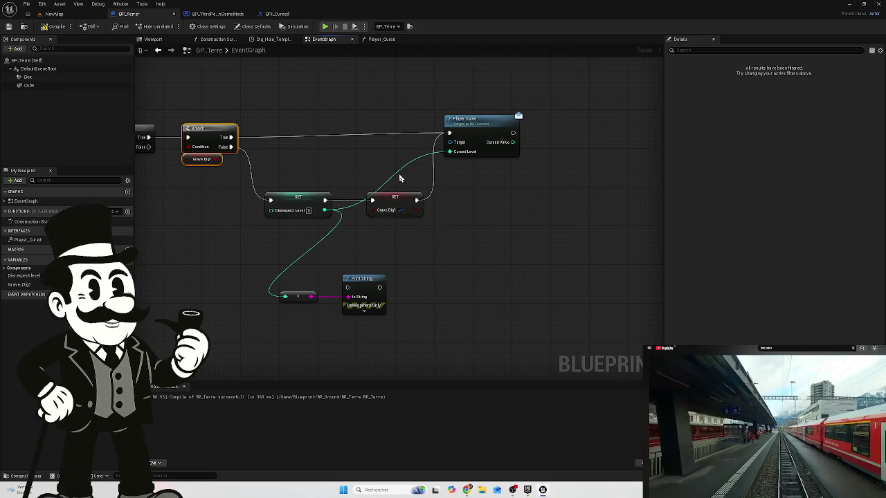
Add a reroute knot on the Cursed Level wire and route it below SET Grave_Dig?
{"action": "left_click", "coordinate": [398, 179]}
{"action": "double_click", "coordinate": [392, 176]}
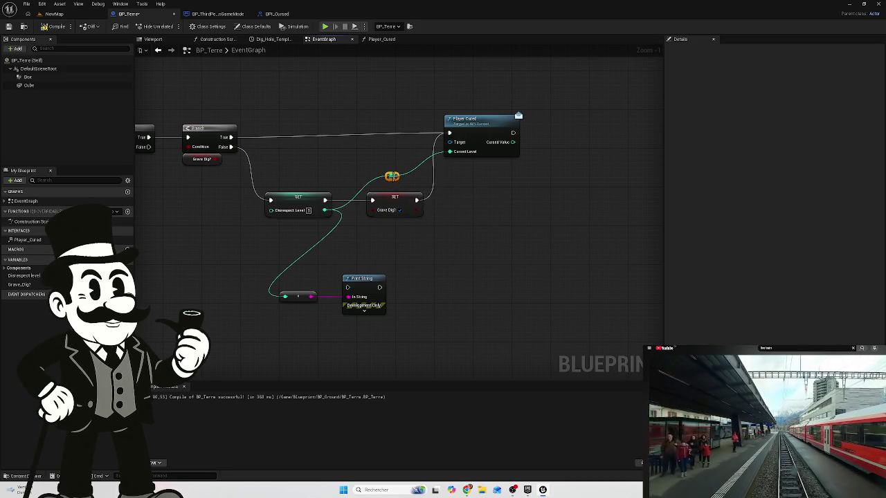
{"action": "mouse_move", "coordinate": [397, 180]}
{"action": "left_mouse_down"}
{"action": "mouse_move", "coordinate": [411, 235]}
{"action": "mouse_move", "coordinate": [451, 229]}
{"action": "mouse_move", "coordinate": [432, 240]}
{"action": "left_mouse_up"}
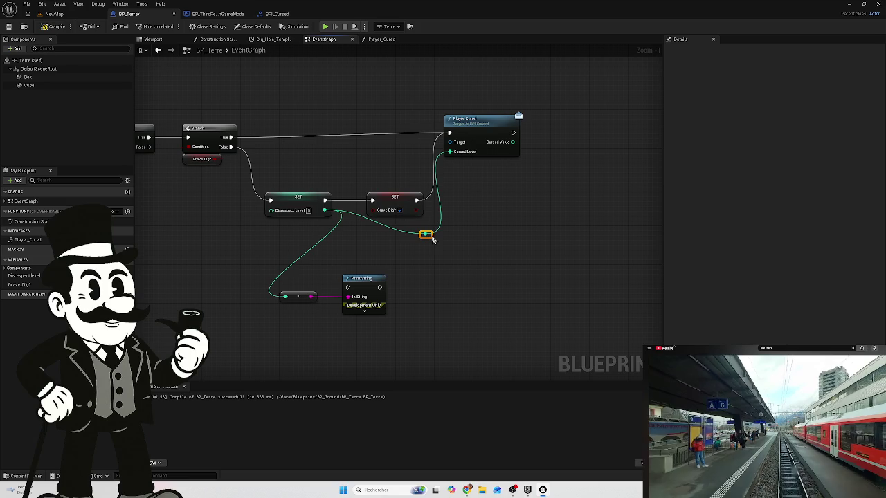
{"action": "left_click_drag", "start_coordinate": [394, 202], "coordinate": [385, 189]}
{"action": "left_click", "coordinate": [425, 234]}
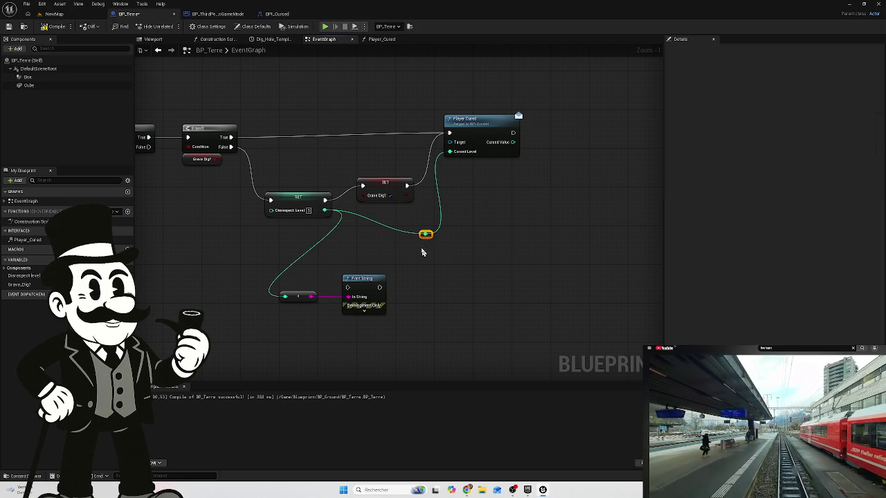
{"action": "mouse_move", "coordinate": [429, 239]}
{"action": "left_mouse_down"}
{"action": "mouse_move", "coordinate": [420, 214]}
{"action": "mouse_move", "coordinate": [516, 272]}
{"action": "left_mouse_up"}
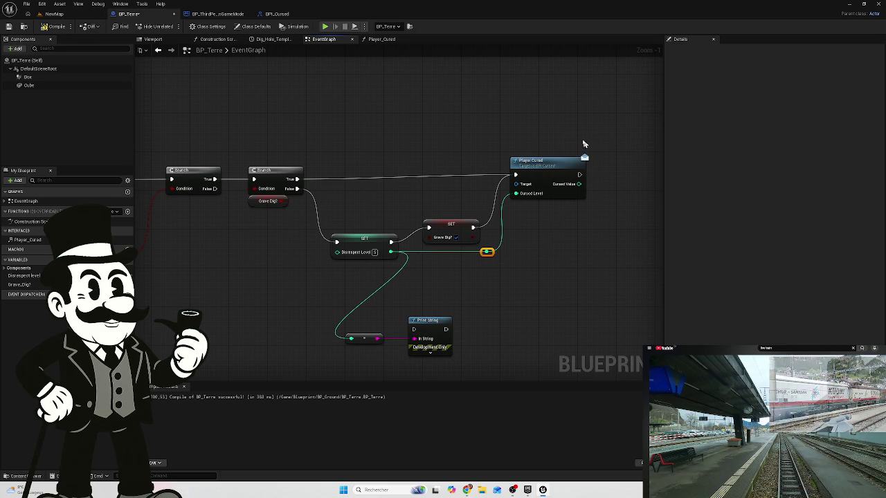
{"action": "mouse_move", "coordinate": [537, 166]}
{"action": "left_mouse_down"}
{"action": "mouse_move", "coordinate": [537, 174]}
{"action": "mouse_move", "coordinate": [527, 171]}
{"action": "mouse_move", "coordinate": [540, 173]}
{"action": "left_mouse_up"}
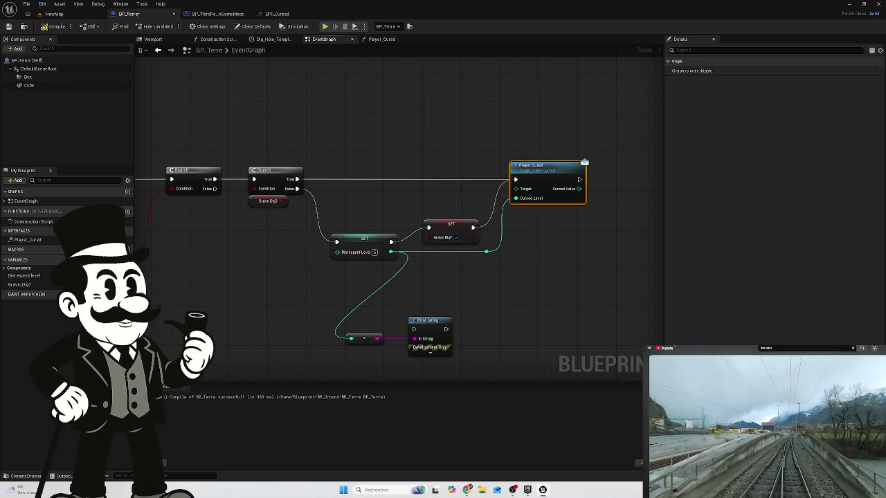
{"action": "left_click_drag", "start_coordinate": [581, 243], "coordinate": [415, 203]}
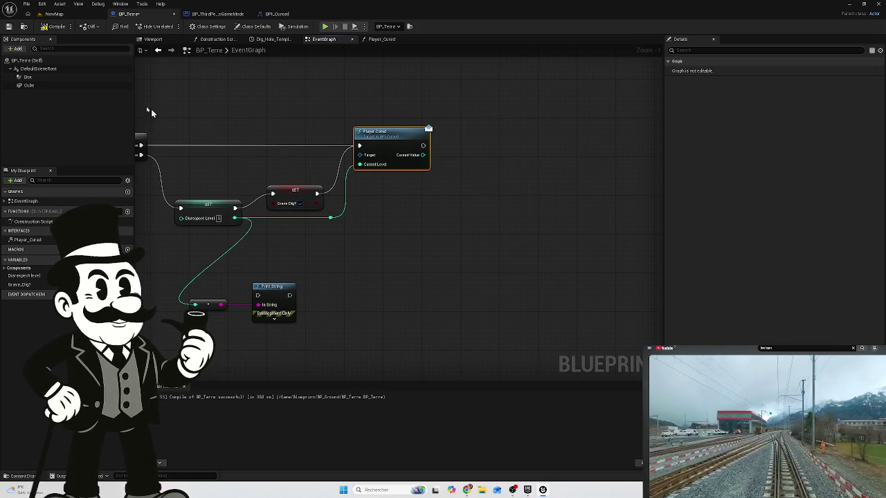
{"action": "left_click", "coordinate": [52, 26]}
Inspect the Player Cursed target error, glancing at BP_ThirdPersonGameMode before returning to BP_Terre.
{"action": "mouse_move", "coordinate": [305, 103]}
{"action": "left_mouse_down"}
{"action": "mouse_move", "coordinate": [445, 123]}
{"action": "mouse_move", "coordinate": [410, 133]}
{"action": "left_mouse_up"}
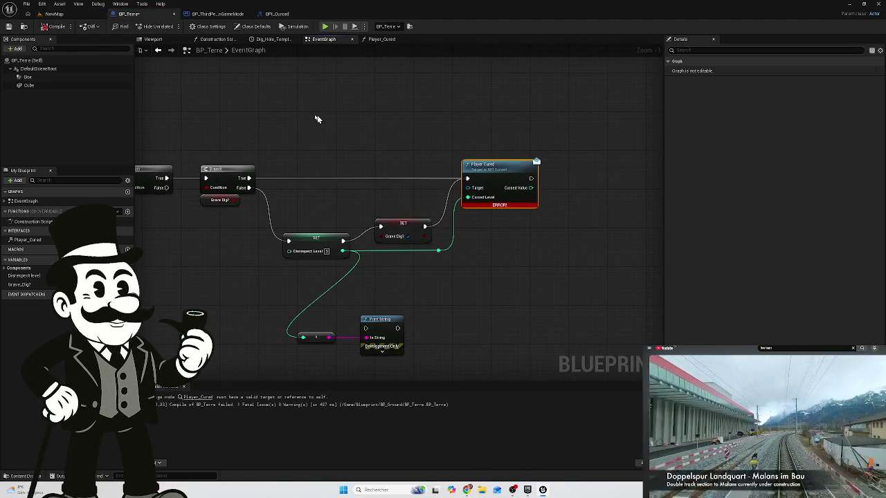
{"action": "mouse_move", "coordinate": [301, 121]}
{"action": "left_mouse_down"}
{"action": "mouse_move", "coordinate": [281, 138]}
{"action": "mouse_move", "coordinate": [293, 157]}
{"action": "left_mouse_up"}
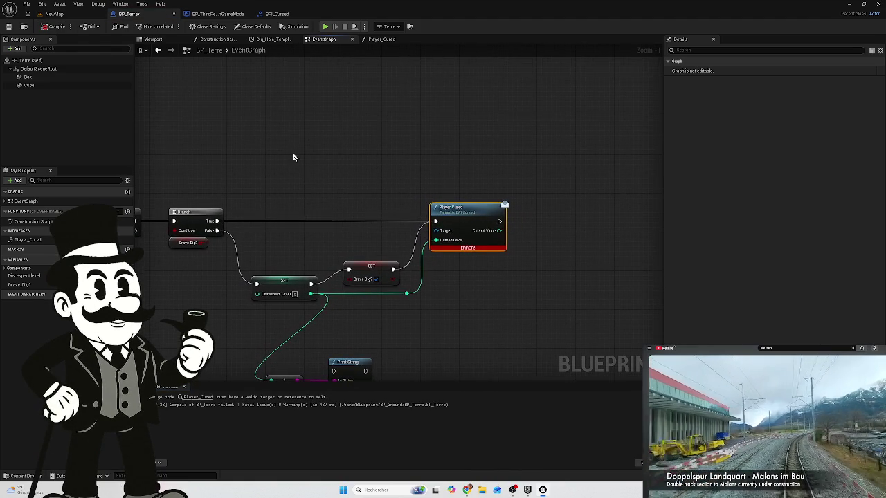
{"action": "left_click", "coordinate": [221, 14]}
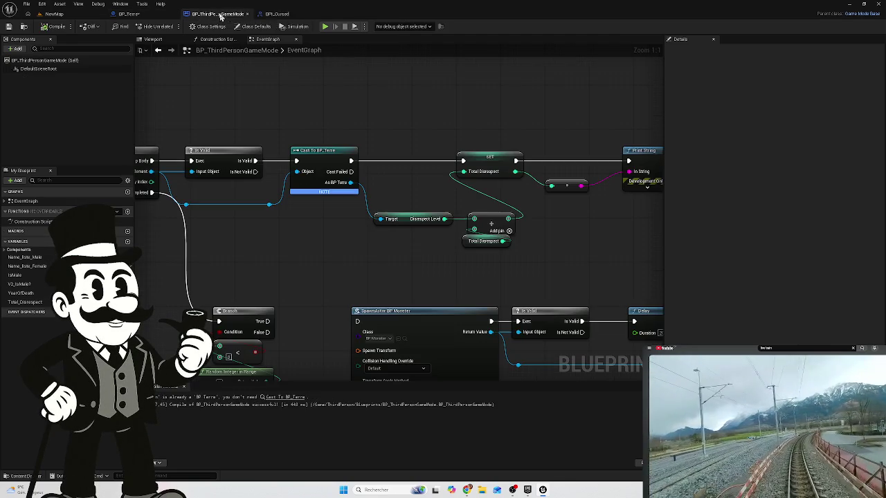
{"action": "left_click", "coordinate": [143, 15]}
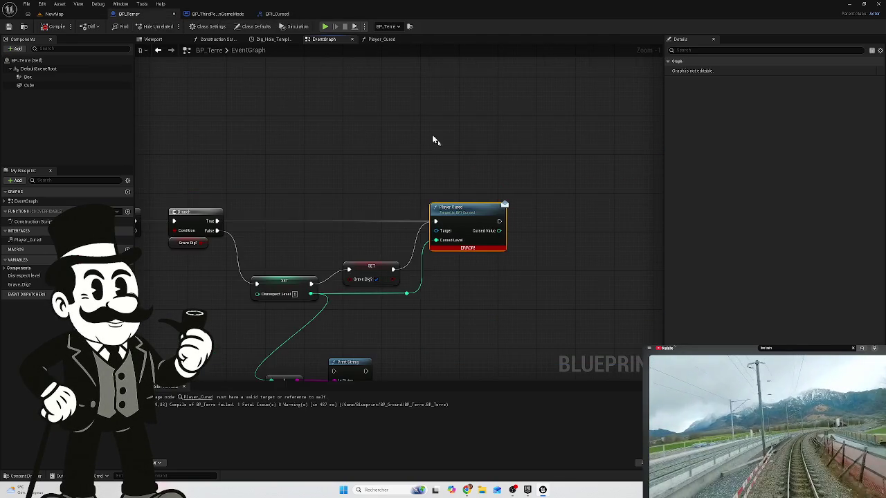
{"action": "right_click", "coordinate": [393, 160]}
Add a Get Actor Of Class node to the BP_Terre graph.
{"action": "type", "text": "get BP_"}
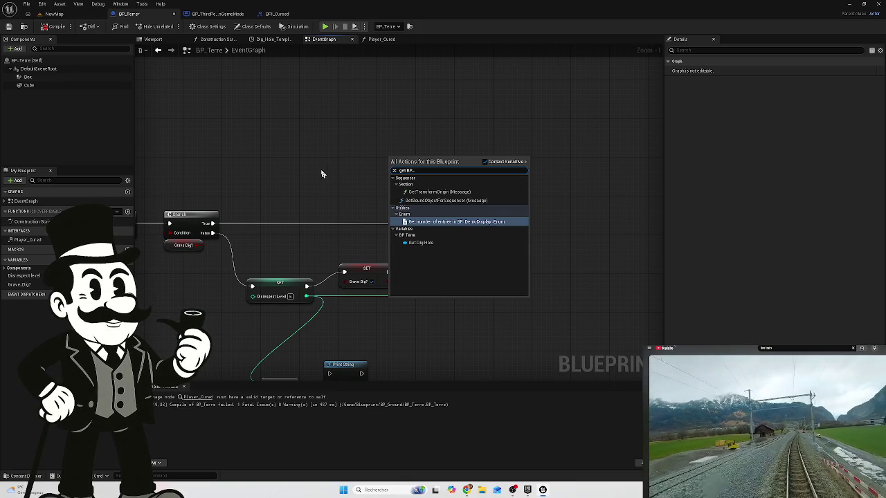
{"action": "key", "text": "BackSpace"}
{"action": "key", "text": "BackSpace"}
{"action": "key", "text": "BackSpace"}
{"action": "type", "text": "actor"}
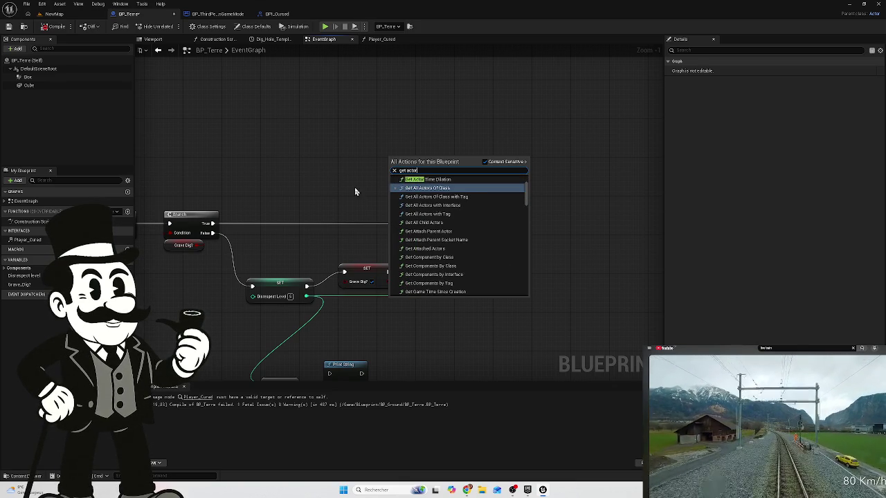
{"action": "type", "text": " o"}
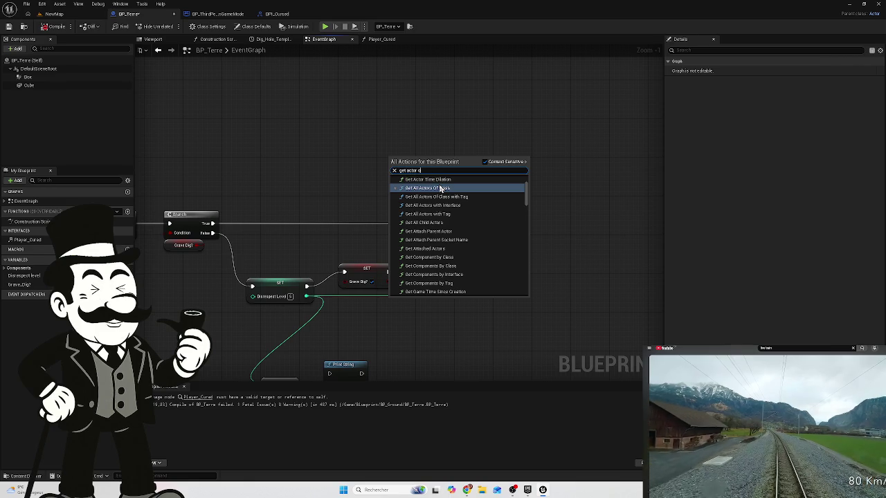
{"action": "type", "text": "f"}
{"action": "left_click", "coordinate": [444, 188]}
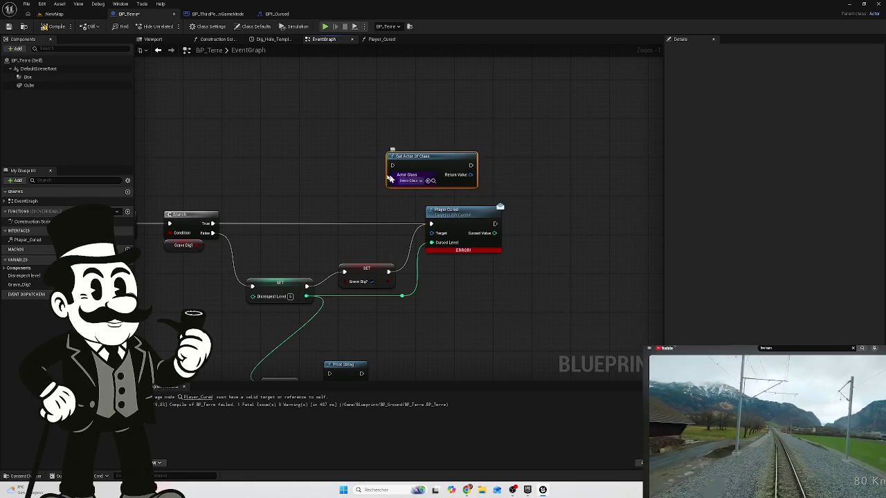
Set its Actor Class to BP_ThirdPersonGameMode by searching bp_th.
{"action": "left_click", "coordinate": [415, 181]}
{"action": "type", "text": "bp"}
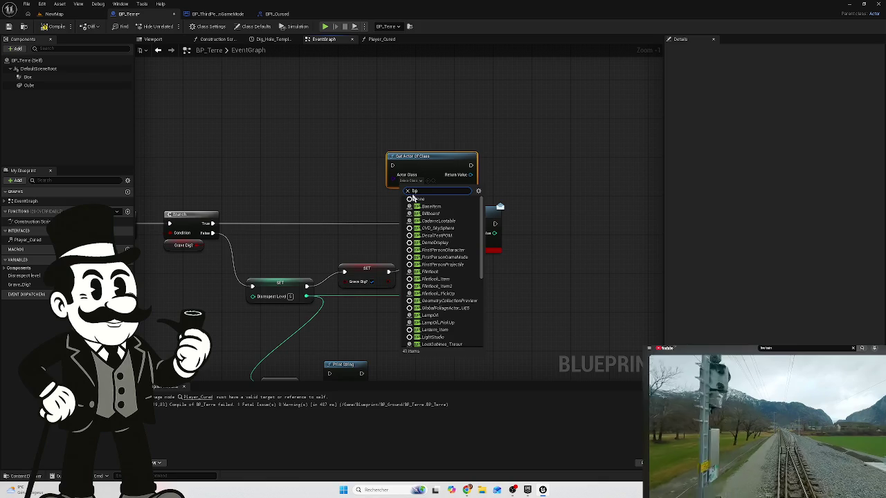
{"action": "type", "text": "_"}
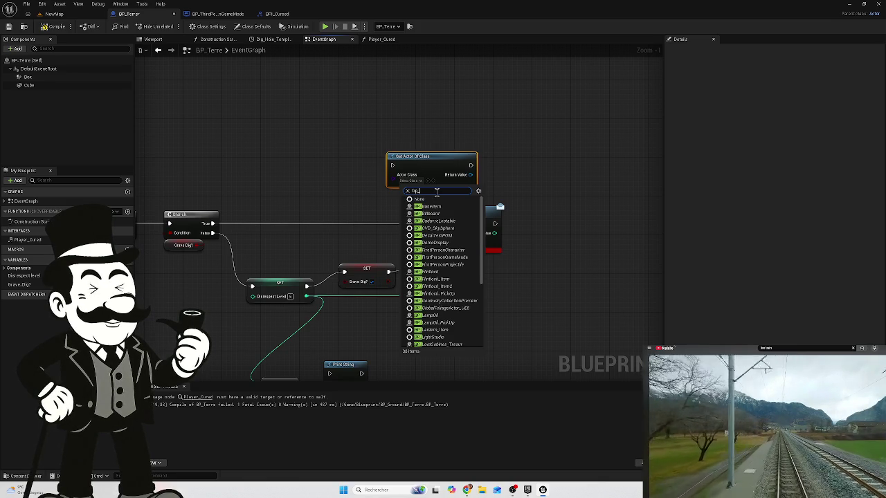
{"action": "type", "text": "gam"}
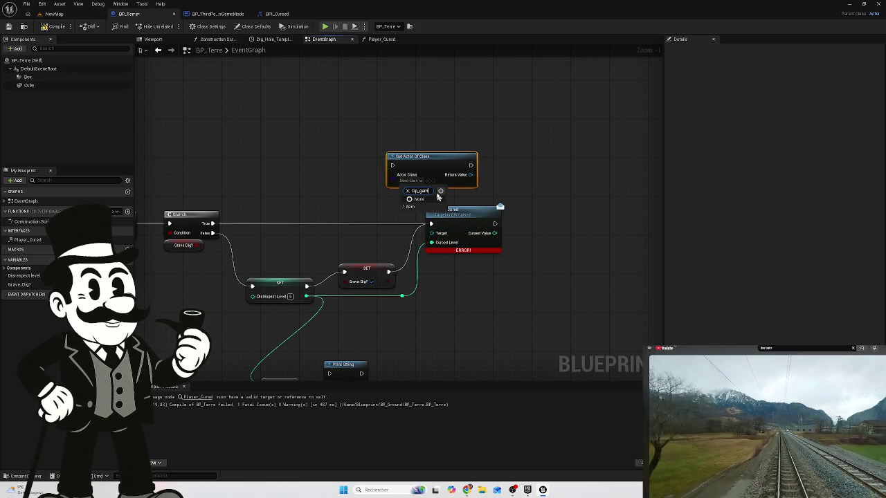
{"action": "key", "text": "BackSpace"}
{"action": "key", "text": "BackSpace"}
{"action": "key", "text": "BackSpace"}
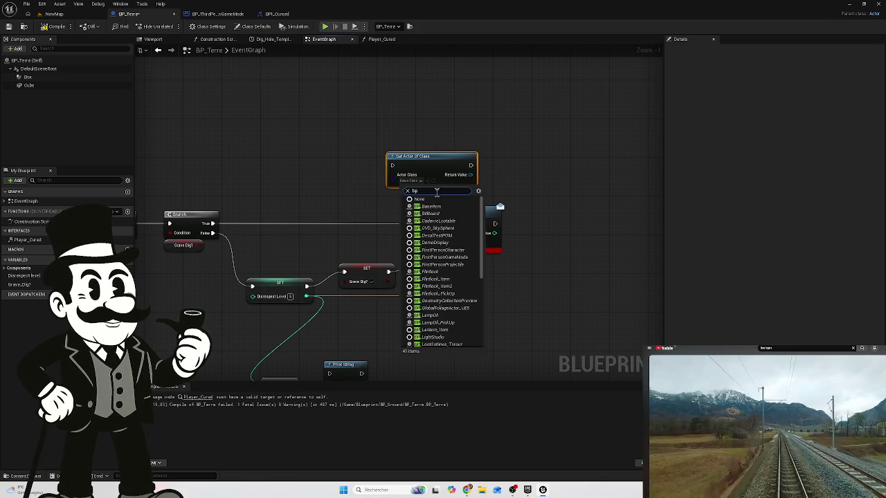
{"action": "type", "text": "_thi"}
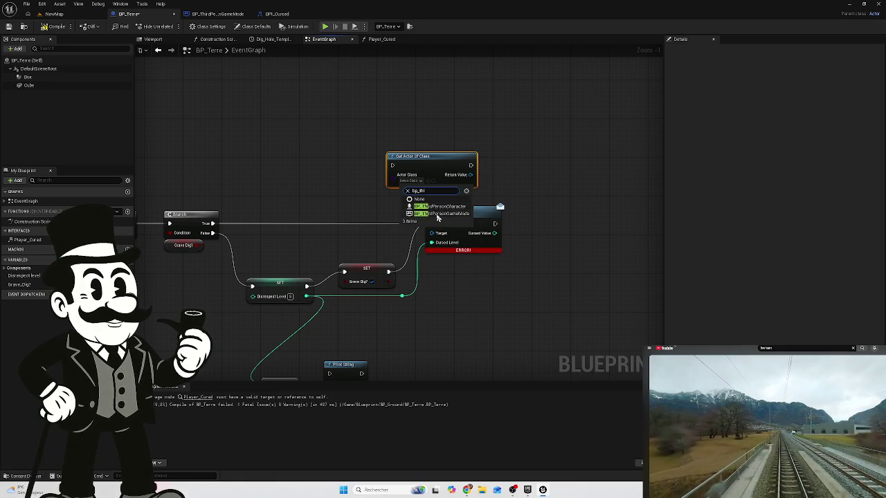
{"action": "left_click", "coordinate": [436, 214]}
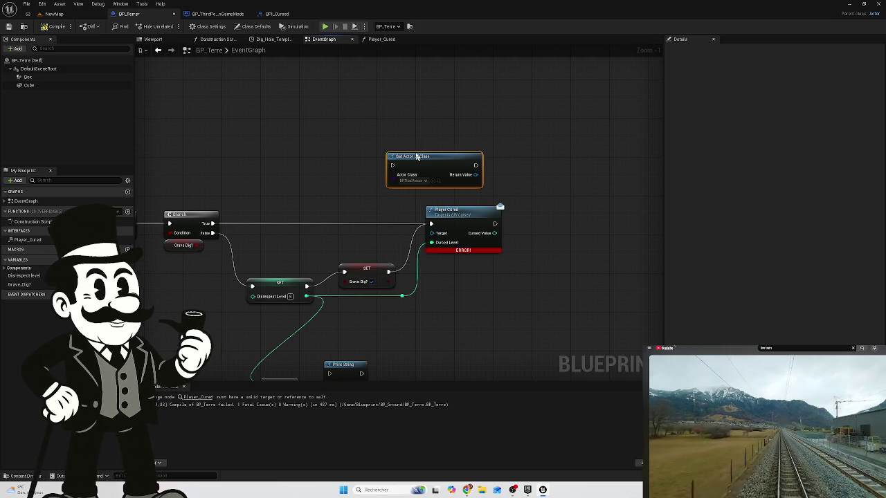
{"action": "mouse_move", "coordinate": [314, 166]}
{"action": "left_mouse_down"}
{"action": "mouse_move", "coordinate": [362, 166]}
{"action": "mouse_move", "coordinate": [378, 157]}
{"action": "left_mouse_up"}
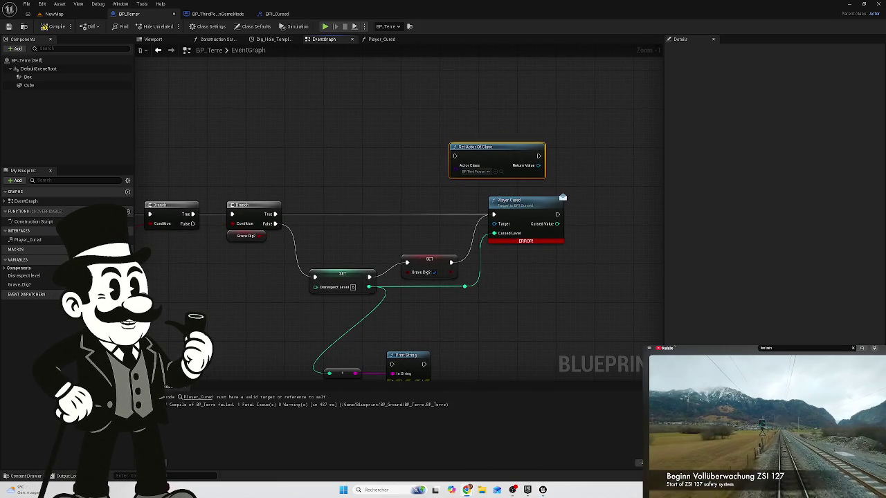
Place Get Actor Of Class beside the Branch and wire Branch True through it into Player Cursed.
{"action": "mouse_move", "coordinate": [498, 147]}
{"action": "left_mouse_down"}
{"action": "mouse_move", "coordinate": [412, 142]}
{"action": "mouse_move", "coordinate": [387, 176]}
{"action": "mouse_move", "coordinate": [398, 204]}
{"action": "left_mouse_up"}
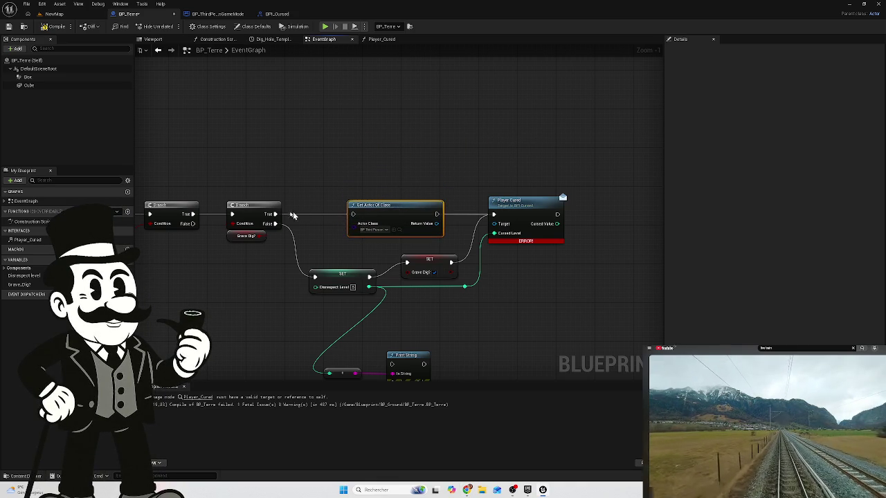
{"action": "left_click_drag", "start_coordinate": [272, 216], "coordinate": [353, 214]}
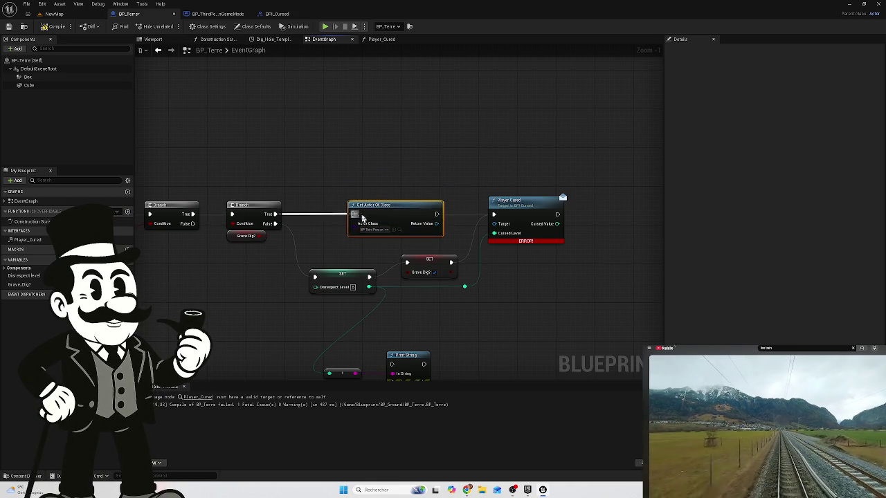
{"action": "left_click_drag", "start_coordinate": [436, 214], "coordinate": [494, 215]}
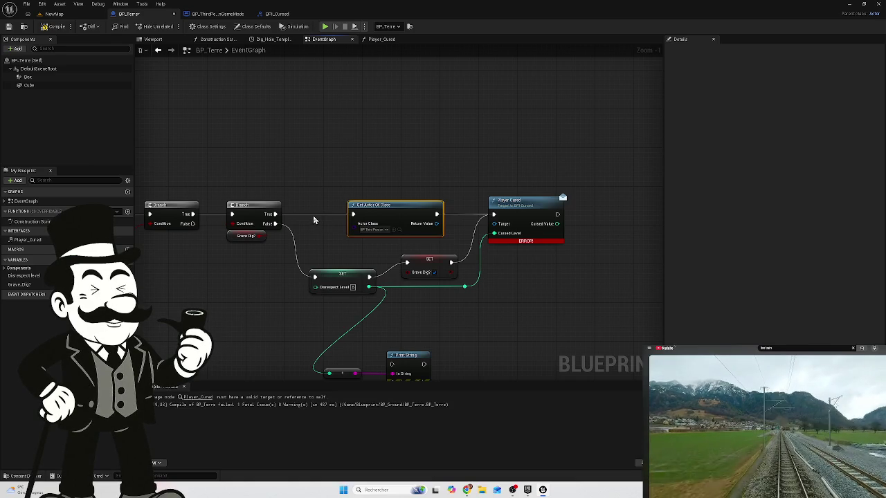
{"action": "left_click", "coordinate": [324, 219]}
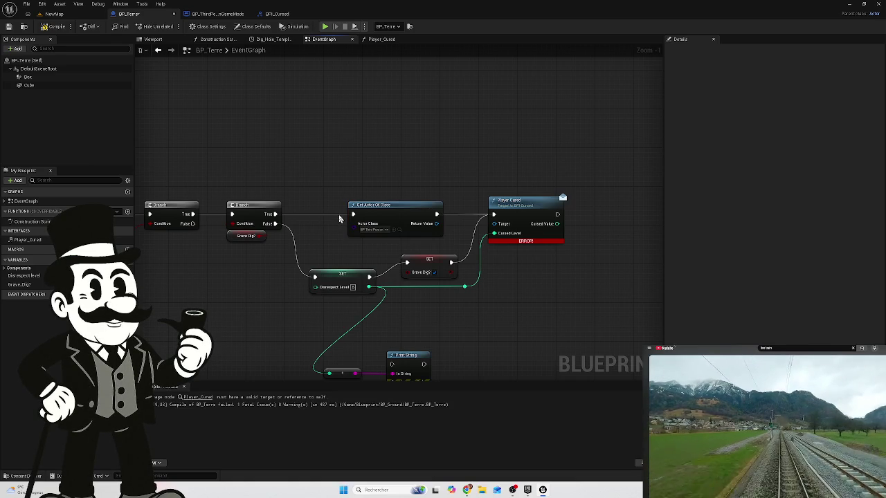
{"action": "mouse_move", "coordinate": [429, 196]}
{"action": "left_mouse_down"}
{"action": "mouse_move", "coordinate": [514, 173]}
{"action": "mouse_move", "coordinate": [546, 185]}
{"action": "mouse_move", "coordinate": [388, 259]}
{"action": "mouse_move", "coordinate": [420, 240]}
{"action": "left_mouse_up"}
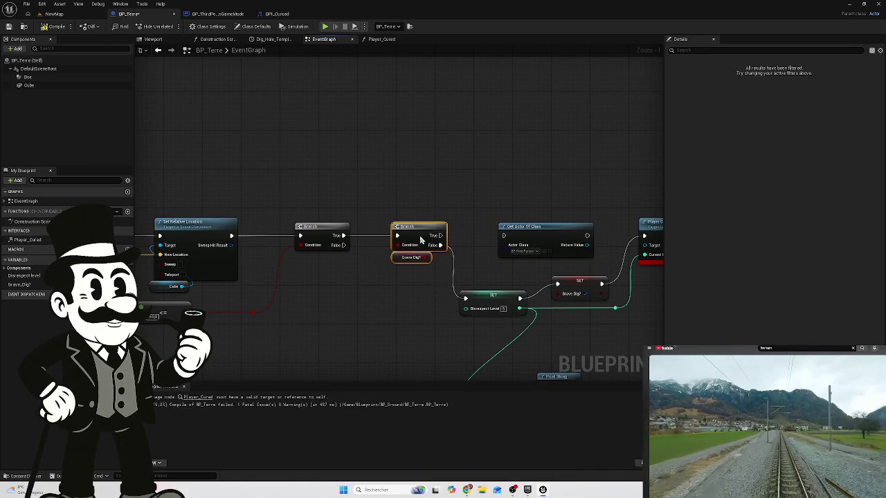
Move Get Actor Of Class between the two Branches, shifting the Grave_Dig? node group right.
{"action": "mouse_move", "coordinate": [522, 225]}
{"action": "left_mouse_down"}
{"action": "mouse_move", "coordinate": [419, 170]}
{"action": "mouse_move", "coordinate": [337, 148]}
{"action": "left_mouse_up"}
{"action": "mouse_move", "coordinate": [439, 176]}
{"action": "left_mouse_down"}
{"action": "mouse_move", "coordinate": [449, 184]}
{"action": "mouse_move", "coordinate": [395, 173]}
{"action": "left_mouse_up"}
{"action": "scroll", "coordinate": [395, 174], "scroll_direction": "down", "scroll_amount": 1}
{"action": "left_click_drag", "start_coordinate": [598, 175], "coordinate": [303, 359]}
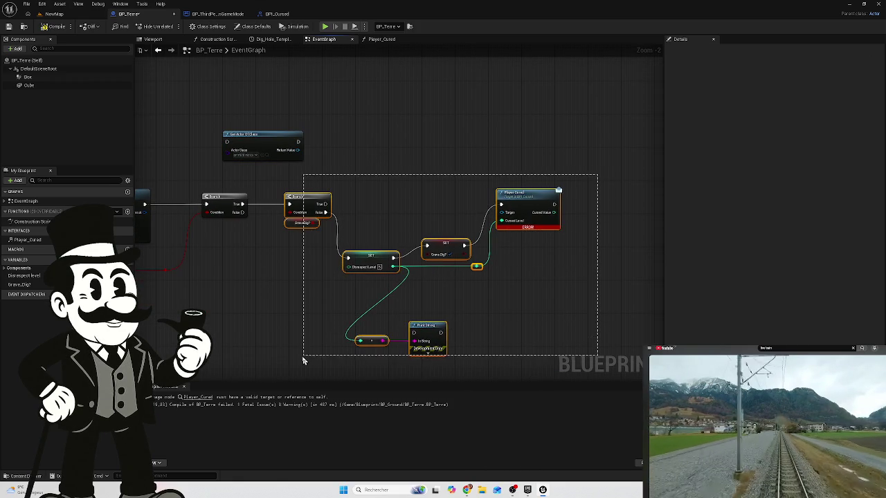
{"action": "left_click_drag", "start_coordinate": [305, 204], "coordinate": [400, 206]}
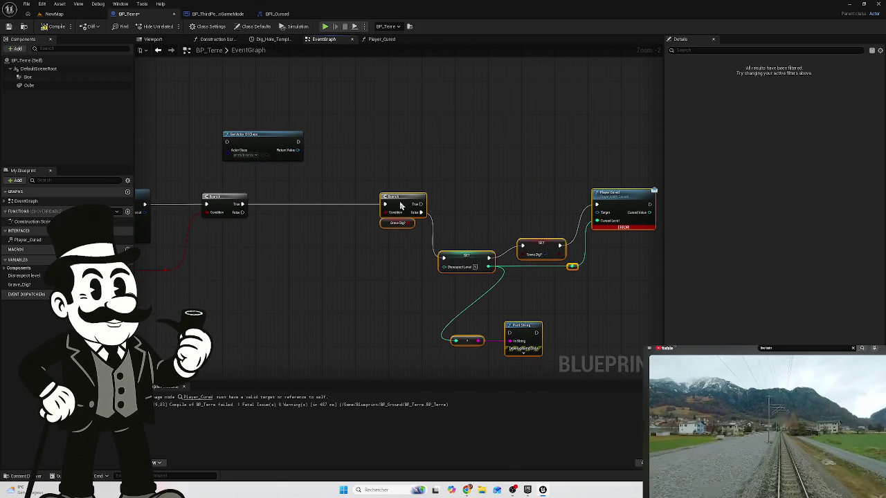
{"action": "left_click_drag", "start_coordinate": [252, 136], "coordinate": [307, 200]}
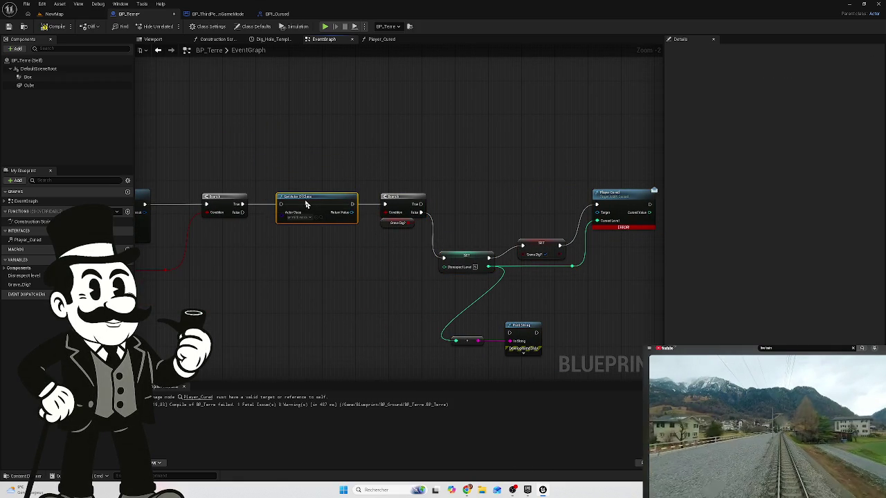
Wire the first Branch's True output into Get Actor Of Class and tidy the layout.
{"action": "left_click_drag", "start_coordinate": [242, 204], "coordinate": [281, 204]}
{"action": "mouse_move", "coordinate": [352, 204]}
{"action": "left_mouse_down"}
{"action": "mouse_move", "coordinate": [385, 204]}
{"action": "mouse_move", "coordinate": [251, 189]}
{"action": "left_mouse_up"}
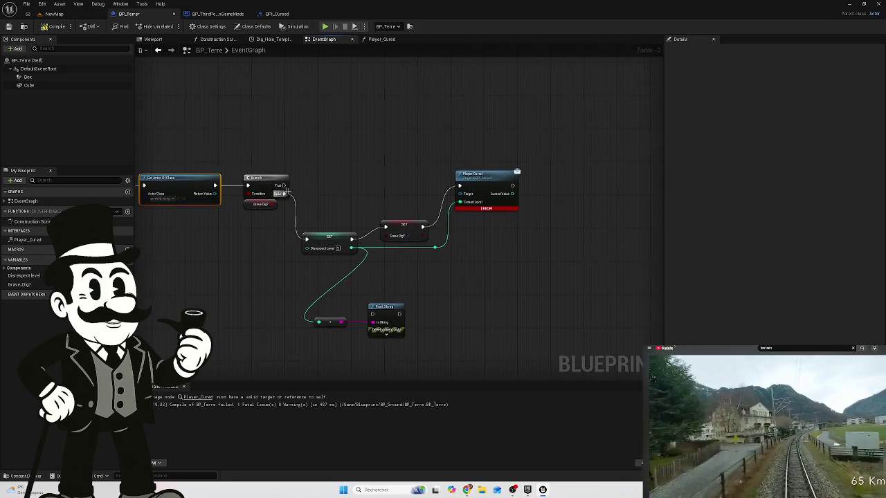
{"action": "mouse_move", "coordinate": [551, 150]}
{"action": "left_mouse_down"}
{"action": "mouse_move", "coordinate": [323, 366]}
{"action": "mouse_move", "coordinate": [267, 357]}
{"action": "left_mouse_up"}
{"action": "mouse_move", "coordinate": [273, 183]}
{"action": "left_mouse_down"}
{"action": "mouse_move", "coordinate": [323, 175]}
{"action": "mouse_move", "coordinate": [356, 184]}
{"action": "left_mouse_up"}
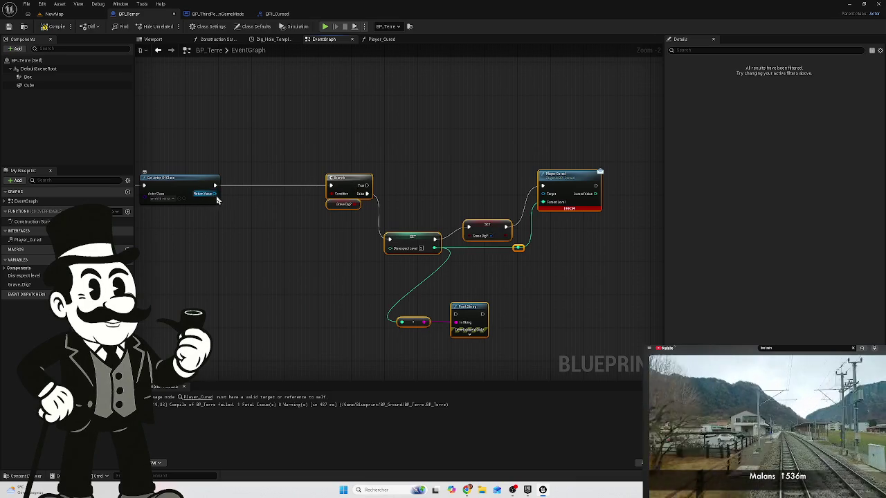
{"action": "left_click_drag", "start_coordinate": [214, 193], "coordinate": [236, 200]}
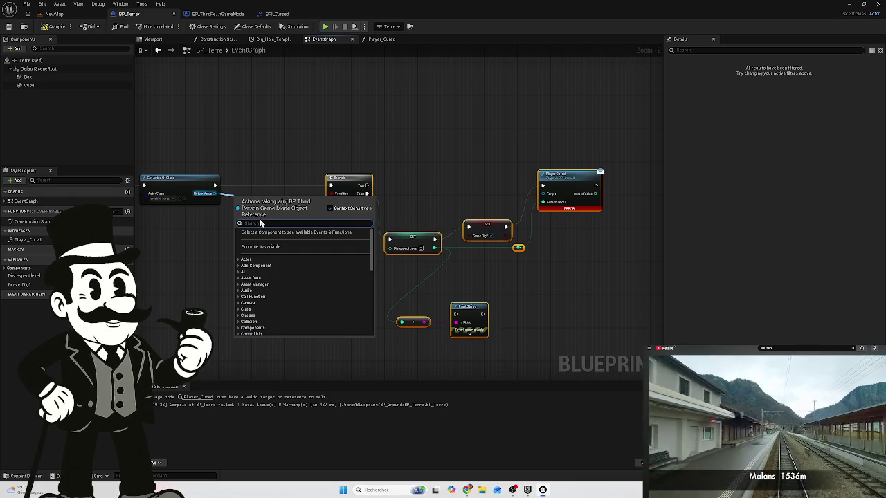
Add an Is Valid check on the returned actor that gates the Grave_Dig? Branch.
{"action": "type", "text": "is val"}
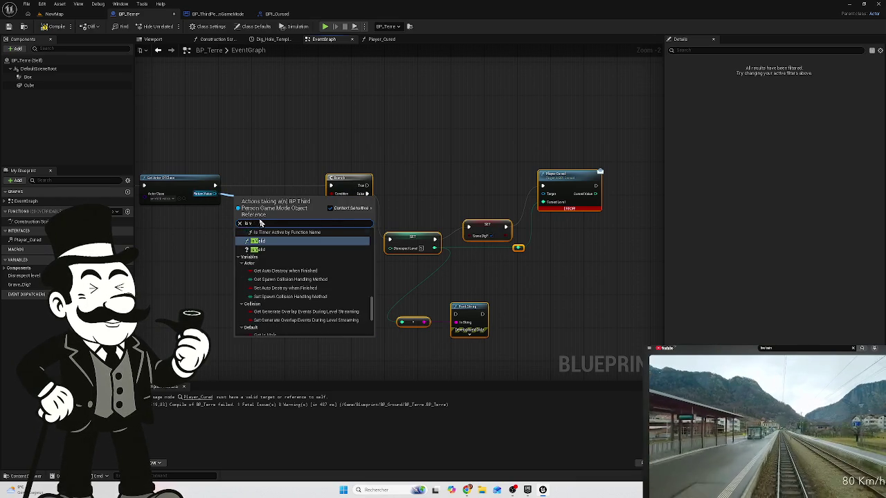
{"action": "left_click", "coordinate": [273, 246]}
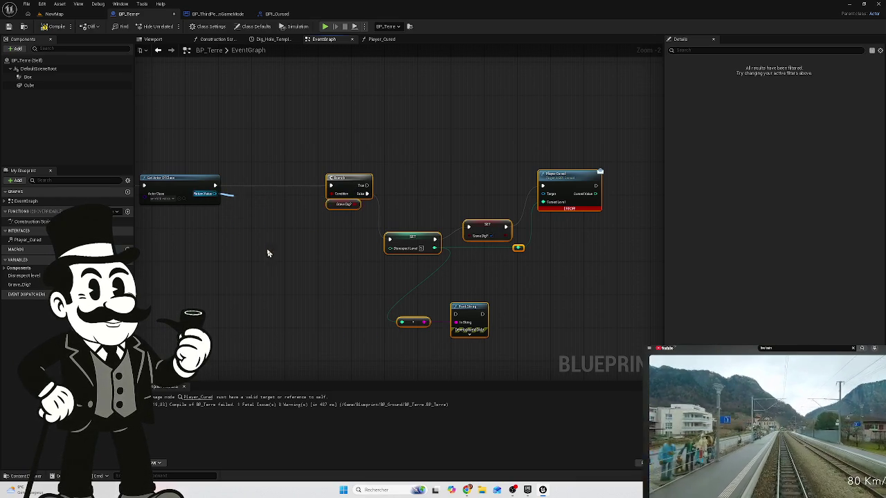
{"action": "mouse_move", "coordinate": [270, 197]}
{"action": "left_mouse_down"}
{"action": "mouse_move", "coordinate": [274, 182]}
{"action": "mouse_move", "coordinate": [217, 184]}
{"action": "left_mouse_up"}
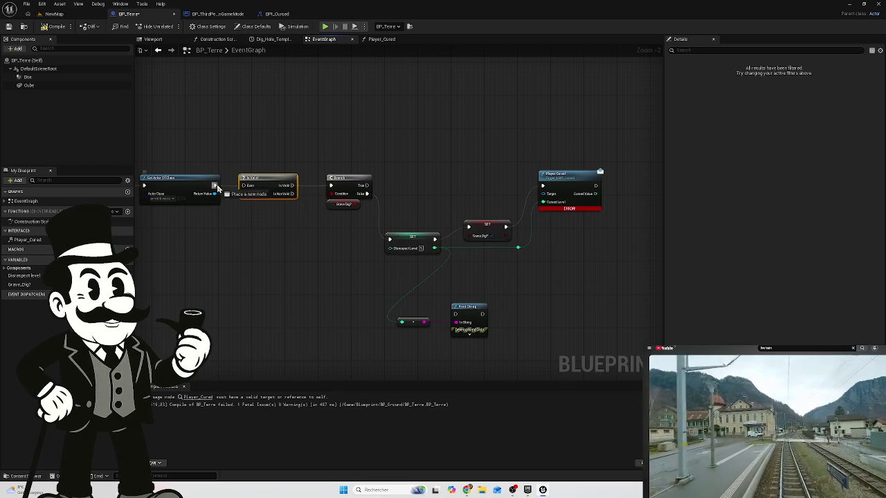
{"action": "mouse_move", "coordinate": [293, 186]}
{"action": "left_mouse_down"}
{"action": "mouse_move", "coordinate": [344, 193]}
{"action": "mouse_move", "coordinate": [332, 186]}
{"action": "left_mouse_up"}
Route Return Value to Player Cursed's Target through two reroute points above Is Valid.
{"action": "mouse_move", "coordinate": [215, 194]}
{"action": "left_mouse_down"}
{"action": "mouse_move", "coordinate": [508, 205]}
{"action": "mouse_move", "coordinate": [543, 194]}
{"action": "left_mouse_up"}
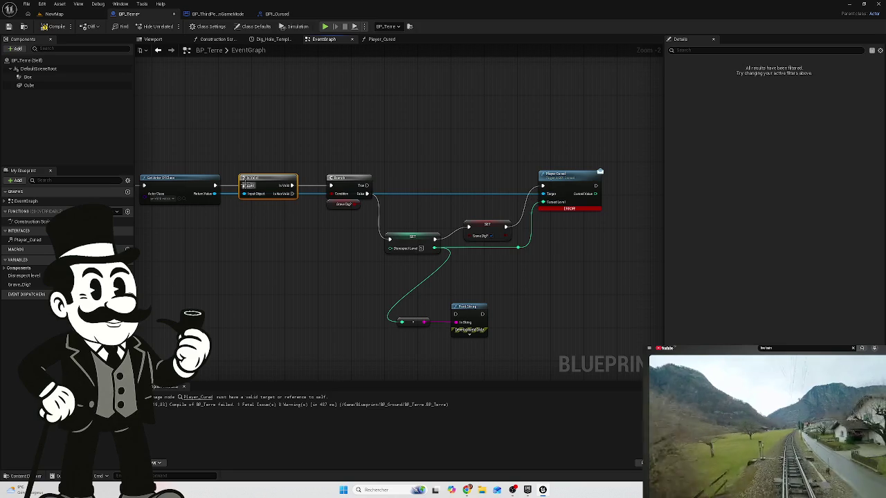
{"action": "double_click", "coordinate": [462, 197]}
{"action": "mouse_move", "coordinate": [460, 192]}
{"action": "left_mouse_down"}
{"action": "mouse_move", "coordinate": [490, 159]}
{"action": "mouse_move", "coordinate": [508, 158]}
{"action": "left_mouse_up"}
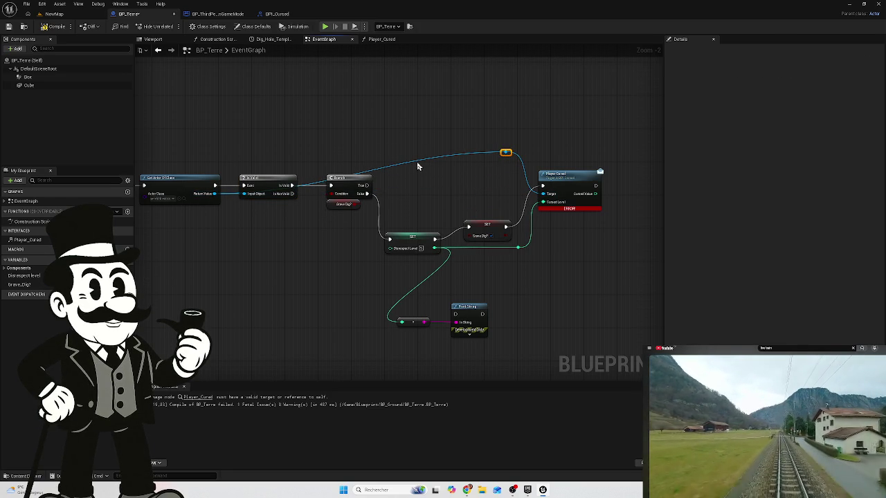
{"action": "double_click", "coordinate": [415, 164]}
{"action": "left_click_drag", "start_coordinate": [416, 164], "coordinate": [241, 159]}
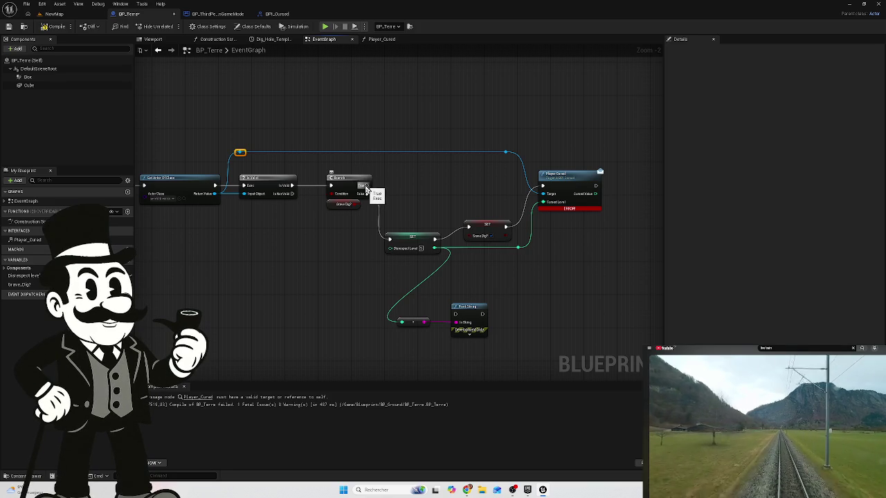
Connect Grave_Dig? True to Player Cursed, delete the Print String debug nodes, and compile BP_Terre.
{"action": "left_click_drag", "start_coordinate": [368, 189], "coordinate": [542, 190]}
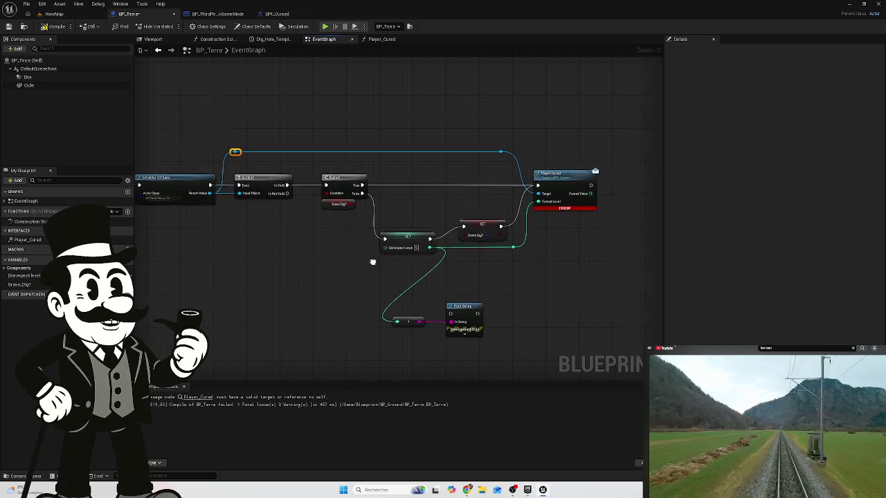
{"action": "left_click_drag", "start_coordinate": [375, 258], "coordinate": [328, 259]}
{"action": "left_click_drag", "start_coordinate": [456, 283], "coordinate": [348, 328]}
{"action": "left_click", "coordinate": [468, 298]}
{"action": "left_click_drag", "start_coordinate": [461, 289], "coordinate": [332, 330]}
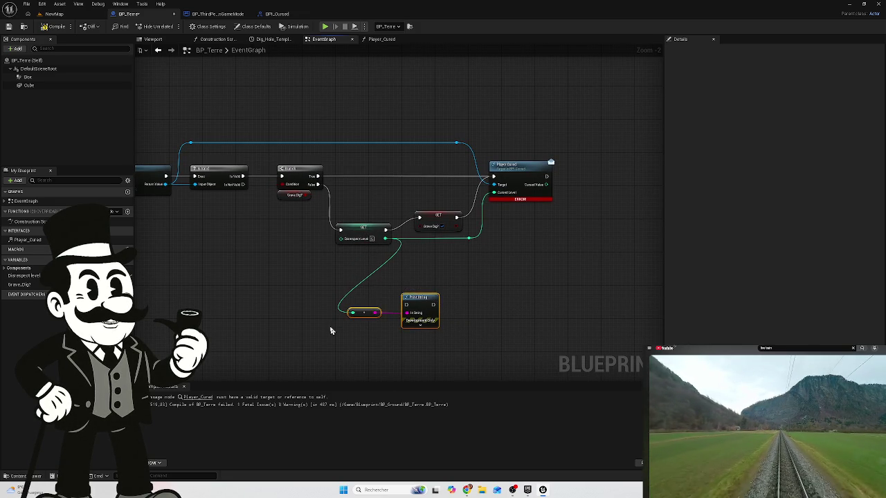
{"action": "key", "text": "Delete"}
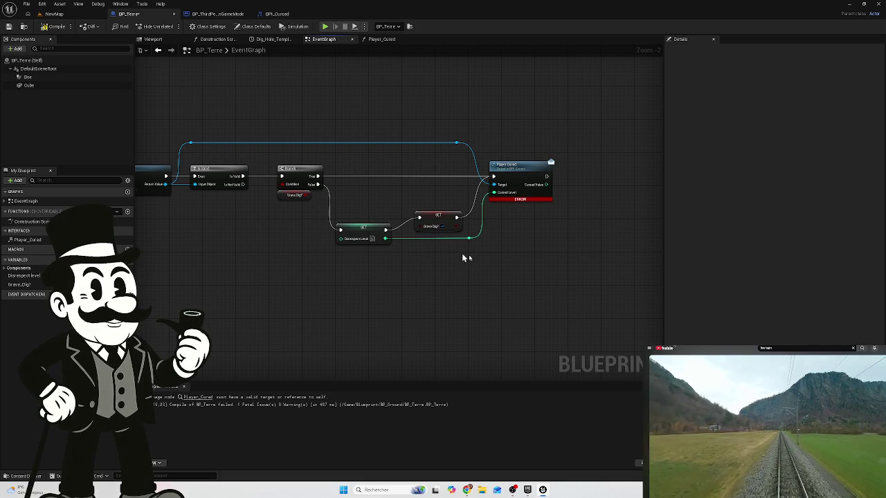
{"action": "left_click", "coordinate": [47, 26]}
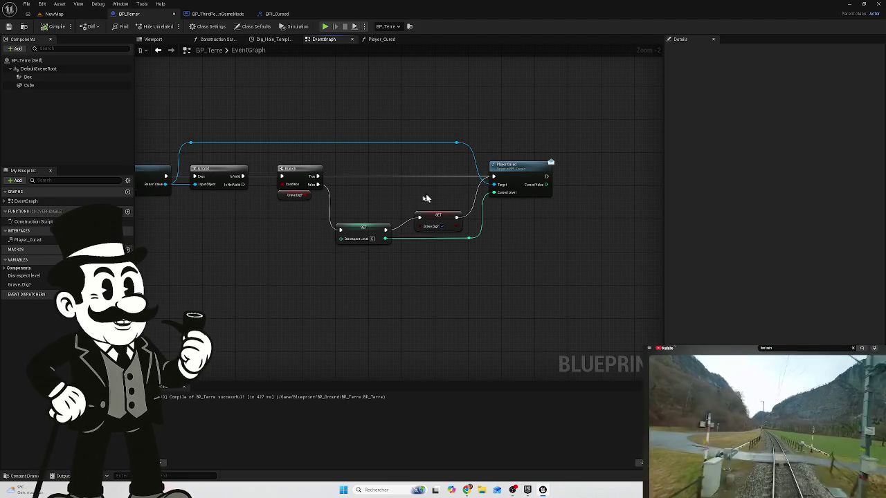
{"action": "mouse_move", "coordinate": [482, 168]}
{"action": "left_mouse_down"}
{"action": "mouse_move", "coordinate": [532, 252]}
{"action": "mouse_move", "coordinate": [474, 257]}
{"action": "mouse_move", "coordinate": [409, 210]}
{"action": "mouse_move", "coordinate": [387, 201]}
{"action": "mouse_move", "coordinate": [367, 214]}
{"action": "left_mouse_up"}
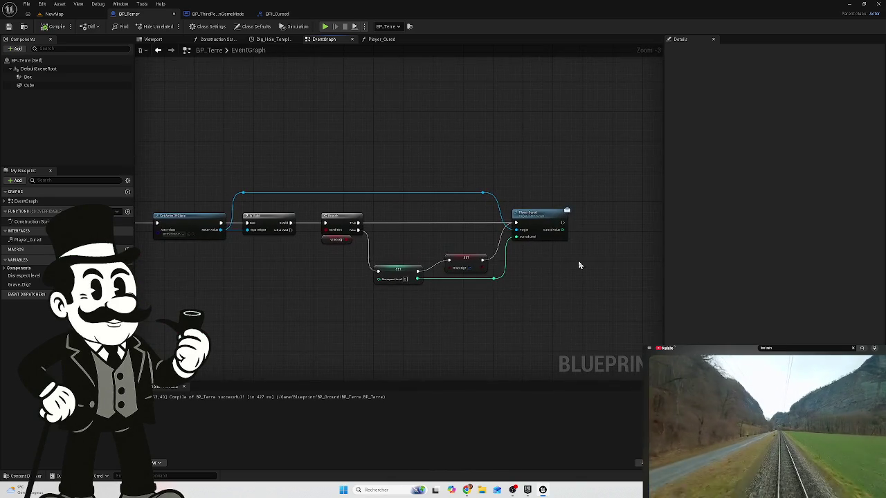
{"action": "scroll", "coordinate": [577, 262], "scroll_direction": "up", "scroll_amount": 3}
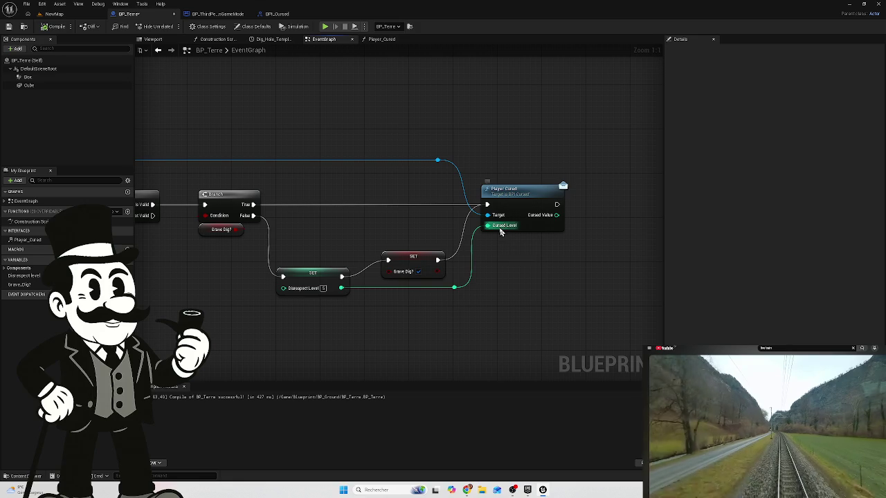
{"action": "mouse_move", "coordinate": [499, 235]}
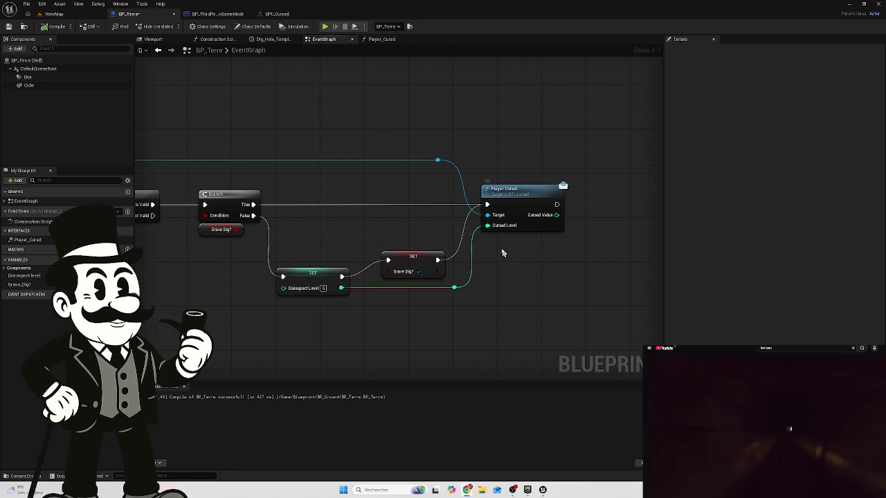
{"action": "scroll", "coordinate": [503, 259], "scroll_direction": "down", "scroll_amount": 5}
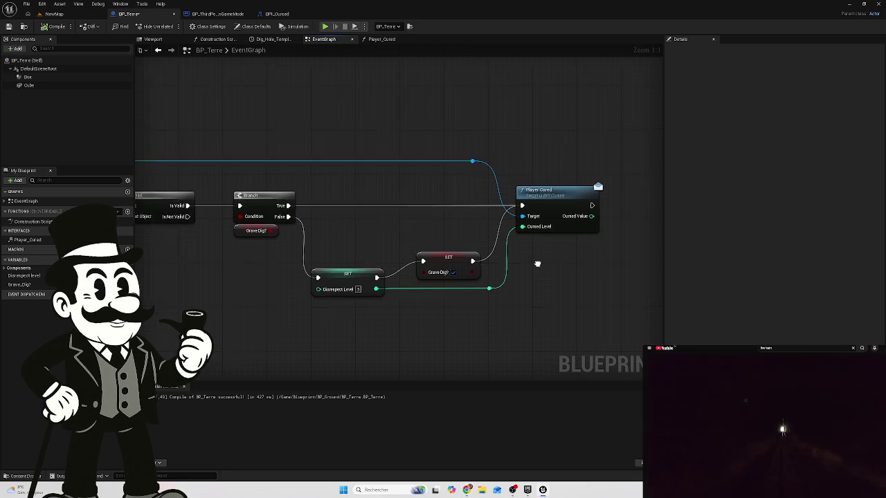
{"action": "scroll", "coordinate": [352, 279], "scroll_direction": "up", "scroll_amount": 4}
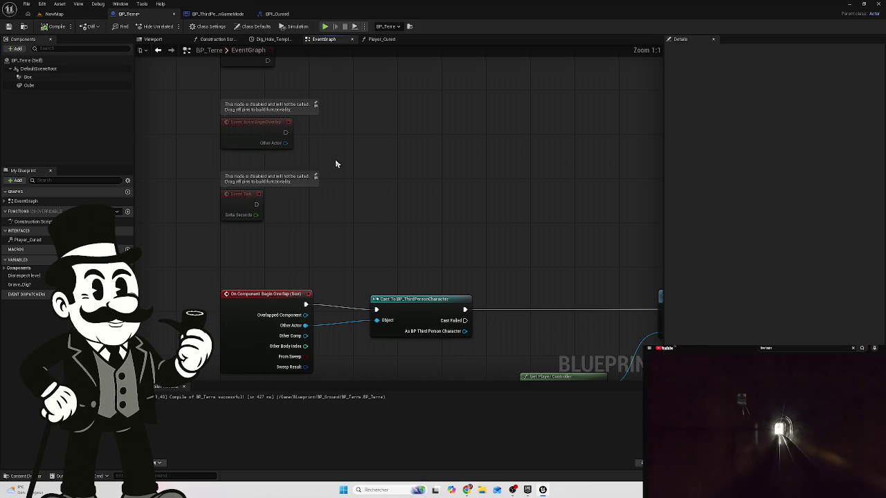
{"action": "scroll", "coordinate": [370, 212], "scroll_direction": "down", "scroll_amount": 2}
{"action": "scroll", "coordinate": [388, 245], "scroll_direction": "up", "scroll_amount": 3}
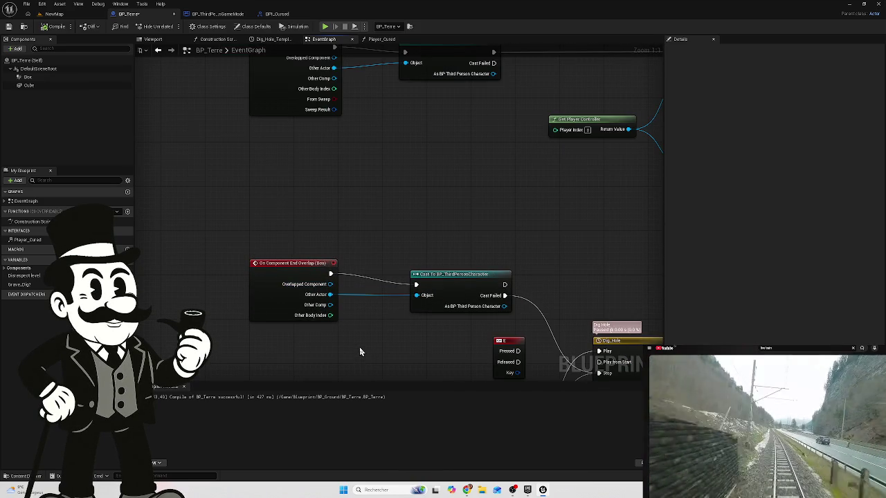
{"action": "scroll", "coordinate": [356, 339], "scroll_direction": "down", "scroll_amount": 4}
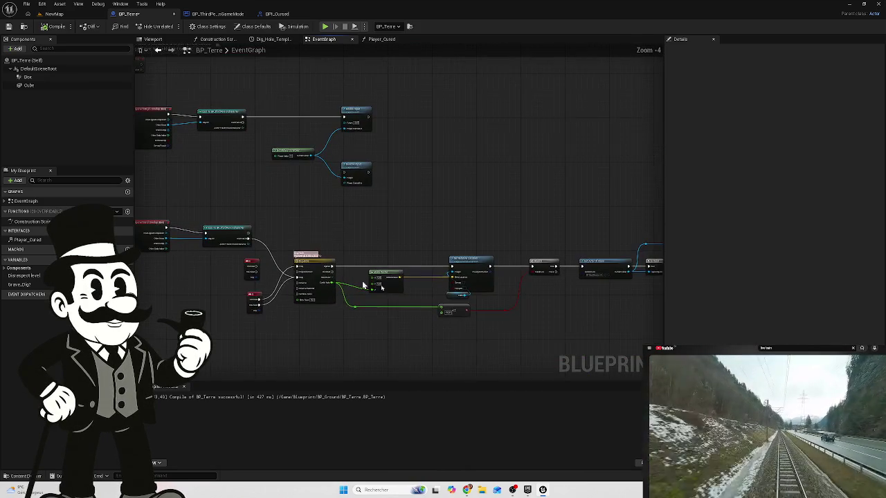
{"action": "scroll", "coordinate": [386, 298], "scroll_direction": "up", "scroll_amount": 5}
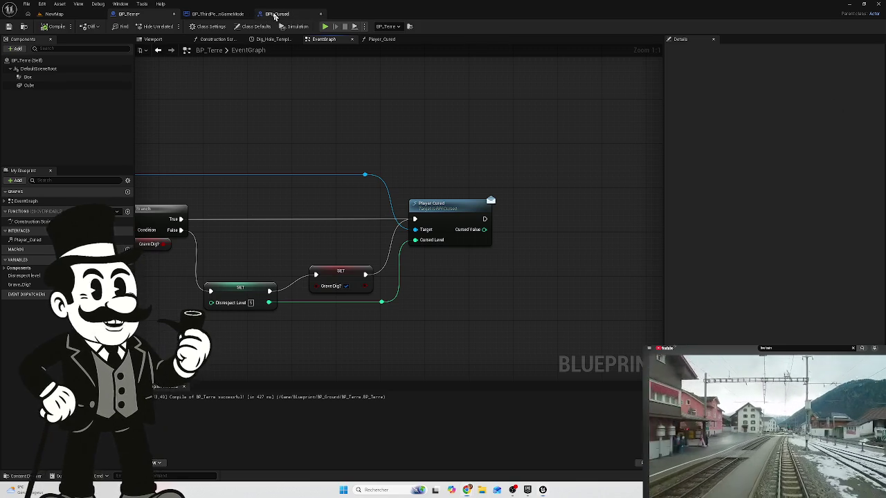
Switch to BP_ThirdPersonGameMode's event graph and navigate to the CheckForChase custom event.
{"action": "left_click", "coordinate": [276, 13]}
{"action": "left_click", "coordinate": [222, 14]}
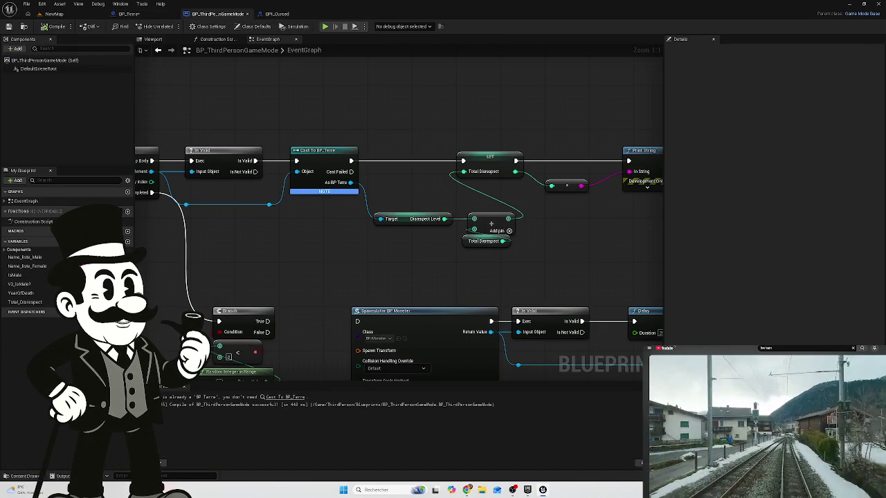
{"action": "scroll", "coordinate": [381, 273], "scroll_direction": "down", "scroll_amount": 2}
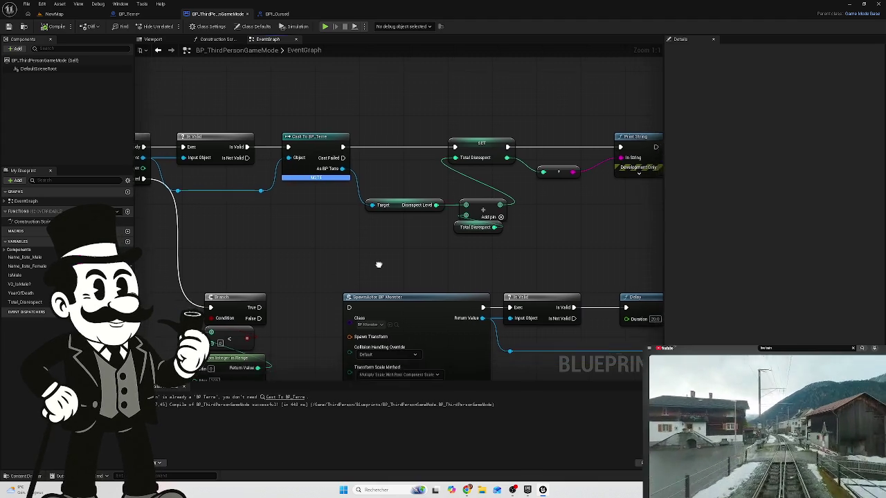
{"action": "mouse_move", "coordinate": [376, 257]}
{"action": "left_mouse_down"}
{"action": "mouse_move", "coordinate": [375, 249]}
{"action": "mouse_move", "coordinate": [505, 251]}
{"action": "mouse_move", "coordinate": [319, 210]}
{"action": "left_mouse_up"}
{"action": "scroll", "coordinate": [319, 209], "scroll_direction": "up", "scroll_amount": 2}
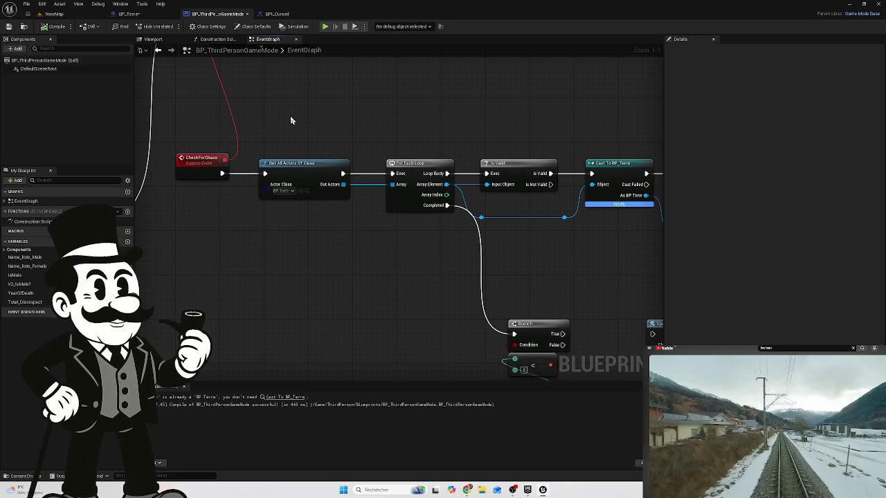
{"action": "scroll", "coordinate": [342, 126], "scroll_direction": "down", "scroll_amount": 1}
{"action": "mouse_move", "coordinate": [370, 135]}
{"action": "left_mouse_down"}
{"action": "mouse_move", "coordinate": [452, 136]}
{"action": "mouse_move", "coordinate": [443, 187]}
{"action": "mouse_move", "coordinate": [373, 186]}
{"action": "left_mouse_up"}
{"action": "scroll", "coordinate": [450, 138], "scroll_direction": "down", "scroll_amount": 2}
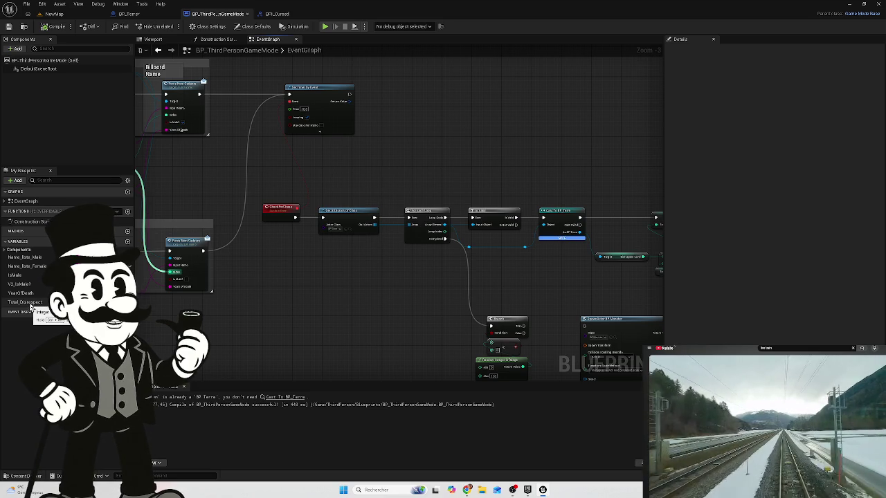
{"action": "scroll", "coordinate": [412, 232], "scroll_direction": "up", "scroll_amount": 2}
Center the CheckForChase loop in view, then switch to the BPI_Cursed interface tab.
{"action": "scroll", "coordinate": [298, 225], "scroll_direction": "up", "scroll_amount": 1}
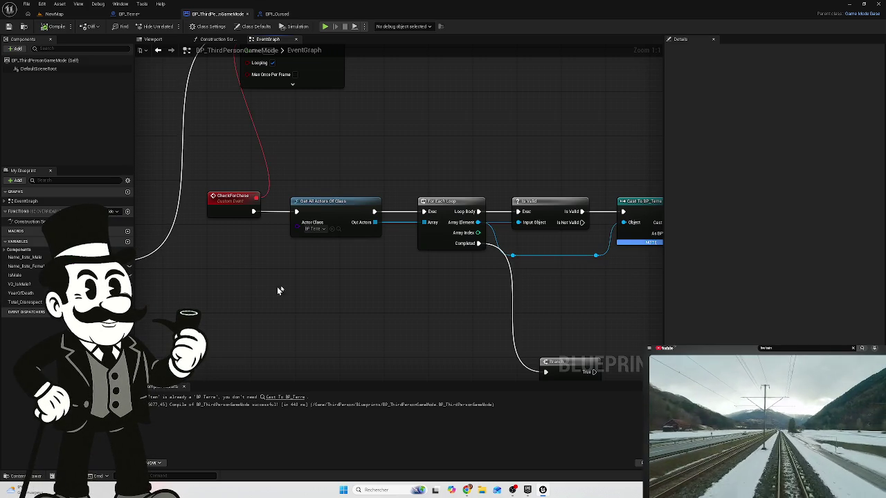
{"action": "left_click_drag", "start_coordinate": [328, 277], "coordinate": [300, 269]}
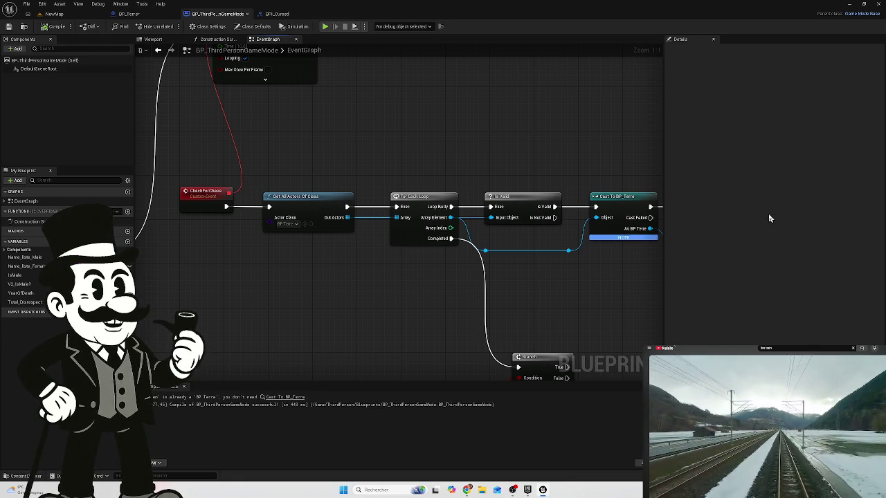
{"action": "mouse_move", "coordinate": [310, 281]}
{"action": "left_mouse_down"}
{"action": "mouse_move", "coordinate": [306, 253]}
{"action": "mouse_move", "coordinate": [315, 279]}
{"action": "mouse_move", "coordinate": [388, 303]}
{"action": "left_mouse_up"}
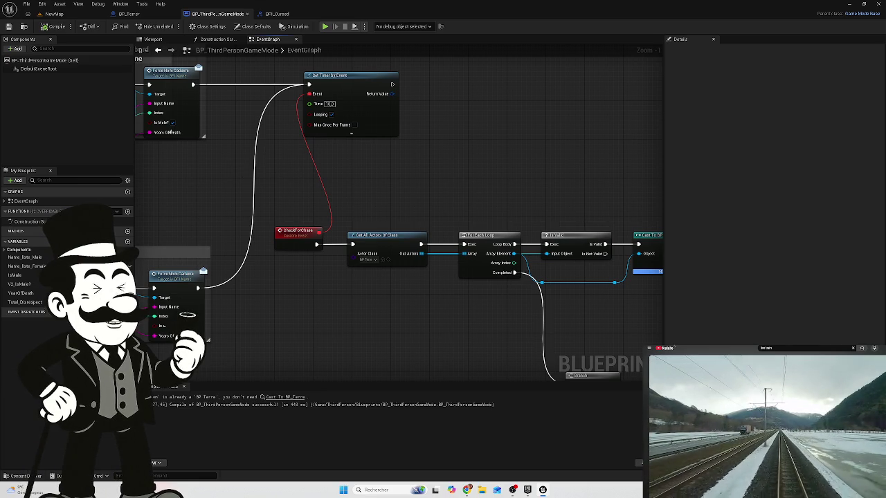
{"action": "mouse_move", "coordinate": [385, 308]}
{"action": "left_mouse_down"}
{"action": "mouse_move", "coordinate": [287, 232]}
{"action": "mouse_move", "coordinate": [266, 233]}
{"action": "left_mouse_up"}
{"action": "scroll", "coordinate": [328, 263], "scroll_direction": "down", "scroll_amount": 4}
{"action": "scroll", "coordinate": [336, 247], "scroll_direction": "up", "scroll_amount": 2}
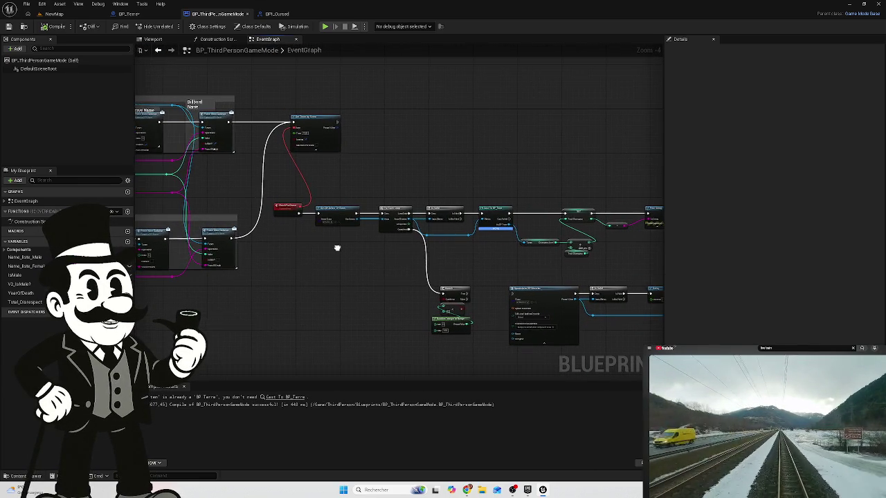
{"action": "left_click_drag", "start_coordinate": [346, 250], "coordinate": [346, 252]}
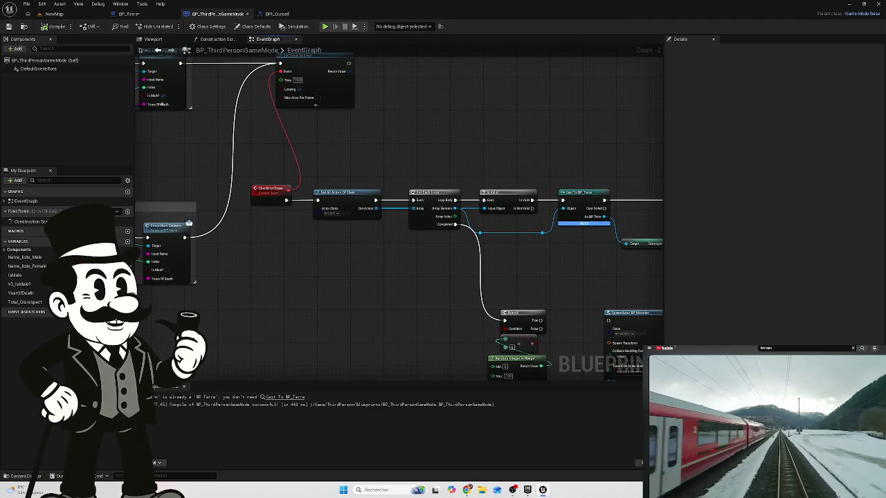
{"action": "mouse_move", "coordinate": [433, 261]}
{"action": "left_mouse_down"}
{"action": "mouse_move", "coordinate": [413, 249]}
{"action": "mouse_move", "coordinate": [398, 258]}
{"action": "left_mouse_up"}
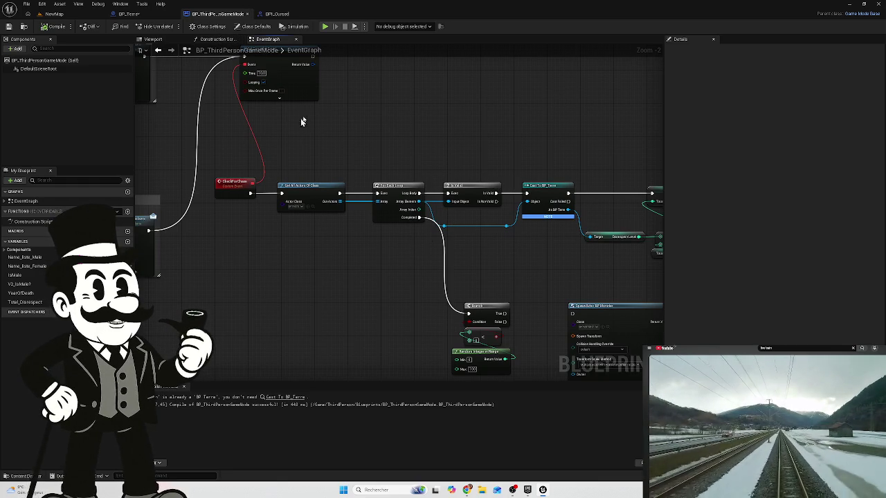
{"action": "left_click", "coordinate": [275, 14]}
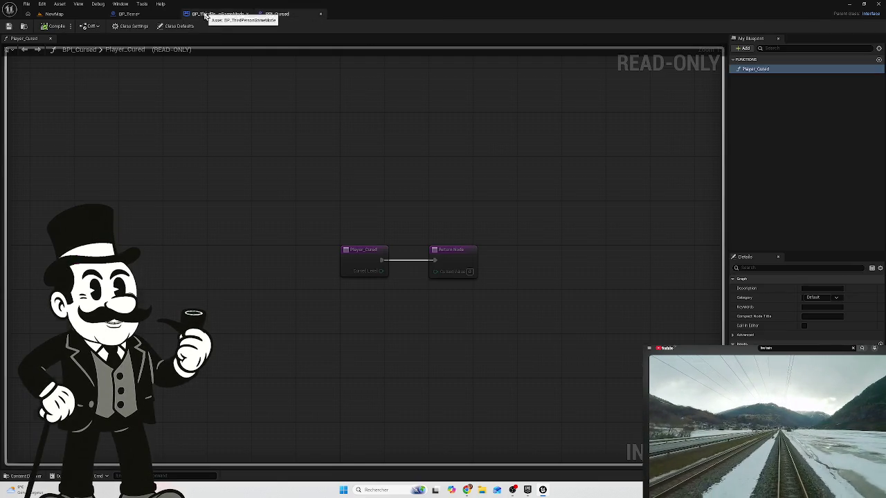
Locate and select the Player Cured call node in BP_Terre, then return to BP_ThirdPersonGameMode.
{"action": "left_click", "coordinate": [211, 14]}
{"action": "left_click", "coordinate": [148, 15]}
{"action": "left_click_drag", "start_coordinate": [237, 192], "coordinate": [367, 190]}
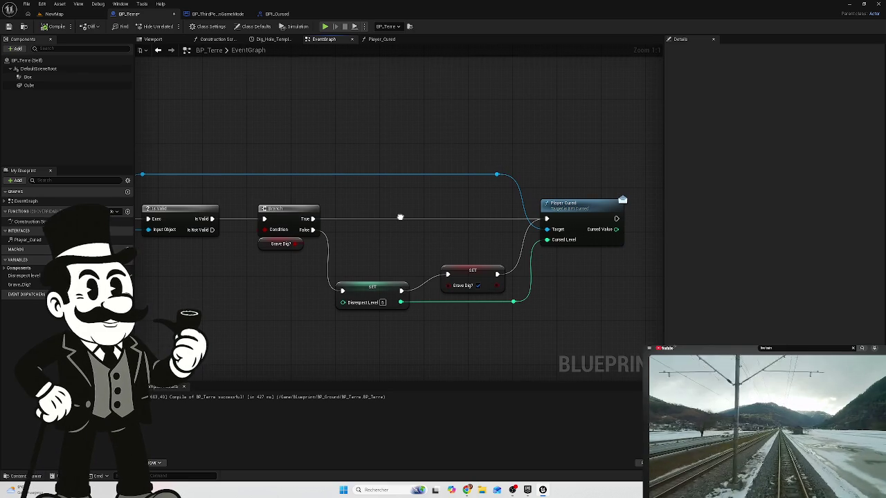
{"action": "scroll", "coordinate": [394, 223], "scroll_direction": "down", "scroll_amount": 2}
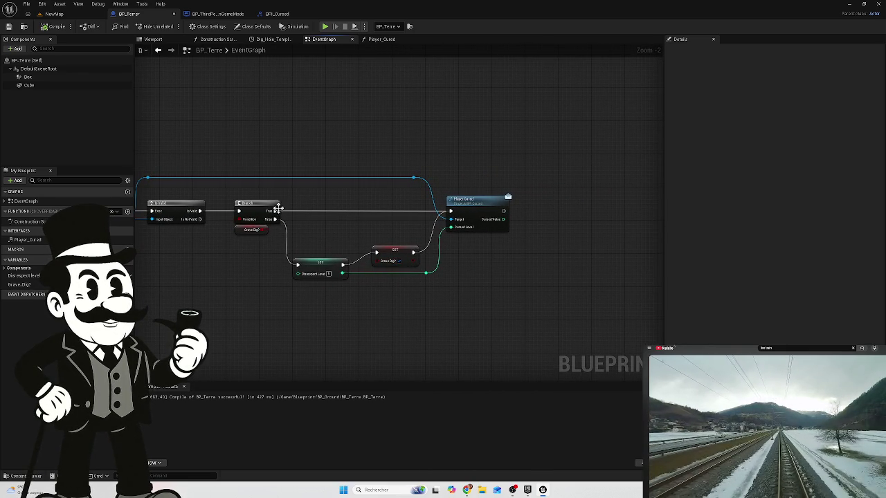
{"action": "scroll", "coordinate": [467, 264], "scroll_direction": "down", "scroll_amount": 2}
{"action": "mouse_move", "coordinate": [317, 184]}
{"action": "left_mouse_down"}
{"action": "mouse_move", "coordinate": [353, 176]}
{"action": "mouse_move", "coordinate": [61, 176]}
{"action": "left_mouse_up"}
{"action": "scroll", "coordinate": [458, 187], "scroll_direction": "up", "scroll_amount": 5}
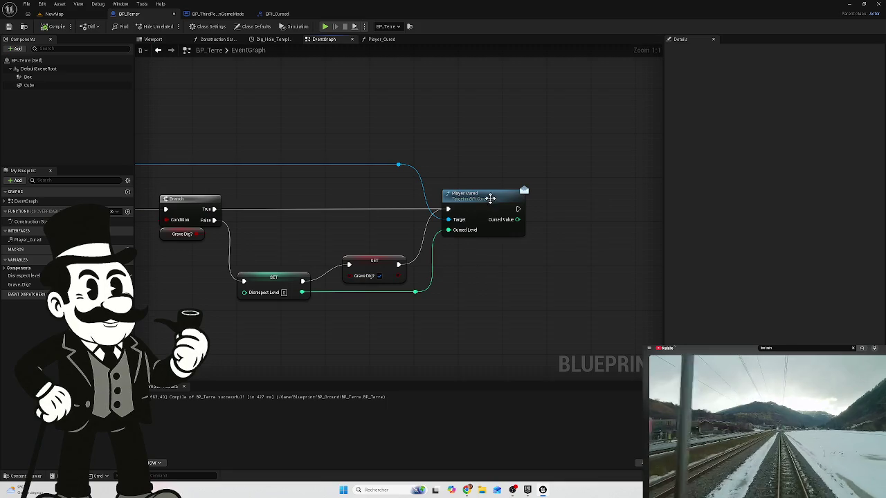
{"action": "left_click", "coordinate": [487, 198]}
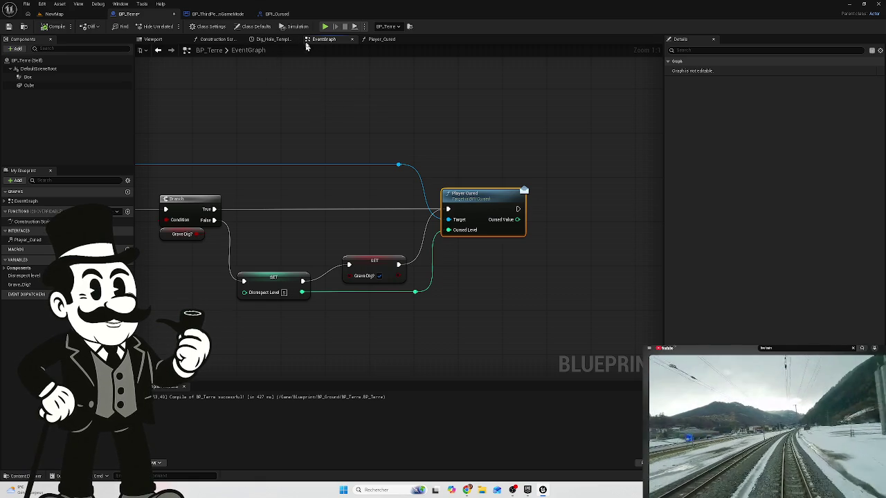
{"action": "left_click", "coordinate": [214, 14]}
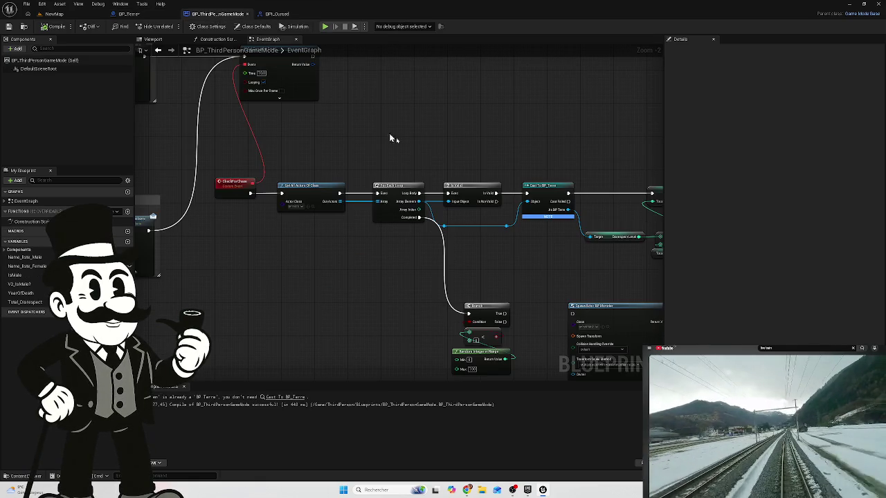
{"action": "scroll", "coordinate": [258, 191], "scroll_direction": "up", "scroll_amount": 5}
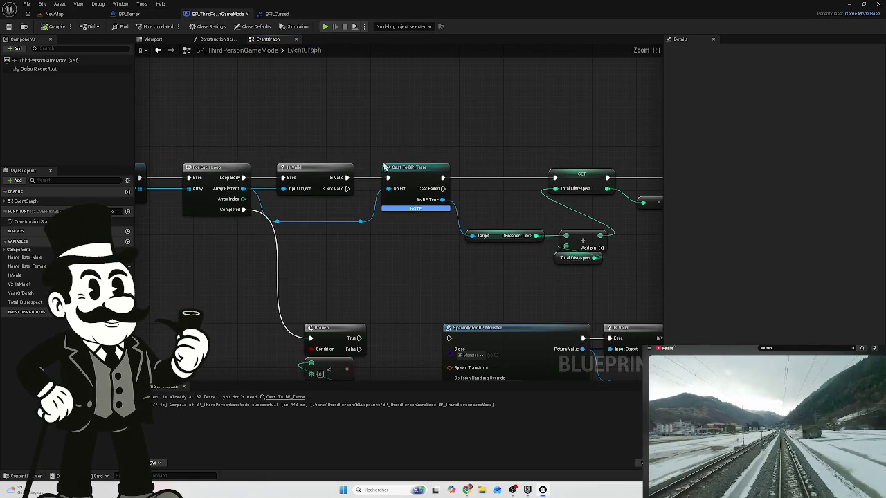
{"action": "mouse_move", "coordinate": [370, 241]}
{"action": "left_mouse_down"}
{"action": "mouse_move", "coordinate": [364, 258]}
{"action": "mouse_move", "coordinate": [552, 313]}
{"action": "mouse_move", "coordinate": [501, 320]}
{"action": "left_mouse_up"}
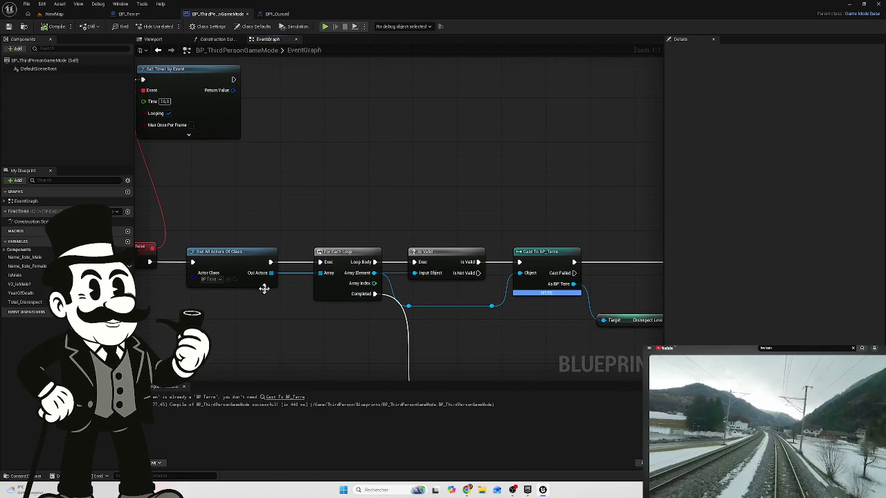
{"action": "left_click_drag", "start_coordinate": [450, 320], "coordinate": [401, 293]}
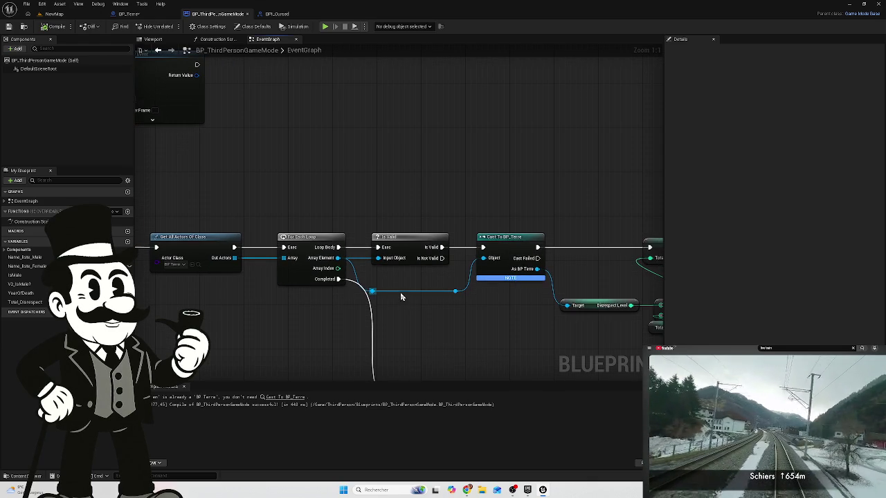
{"action": "mouse_move", "coordinate": [537, 268]}
{"action": "left_mouse_down"}
{"action": "mouse_move", "coordinate": [468, 251]}
{"action": "mouse_move", "coordinate": [469, 209]}
{"action": "left_mouse_up"}
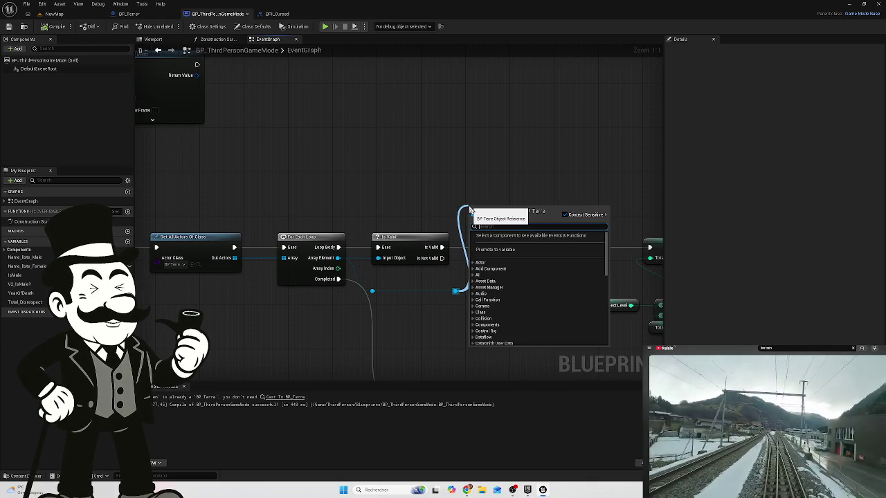
{"action": "left_click", "coordinate": [468, 166]}
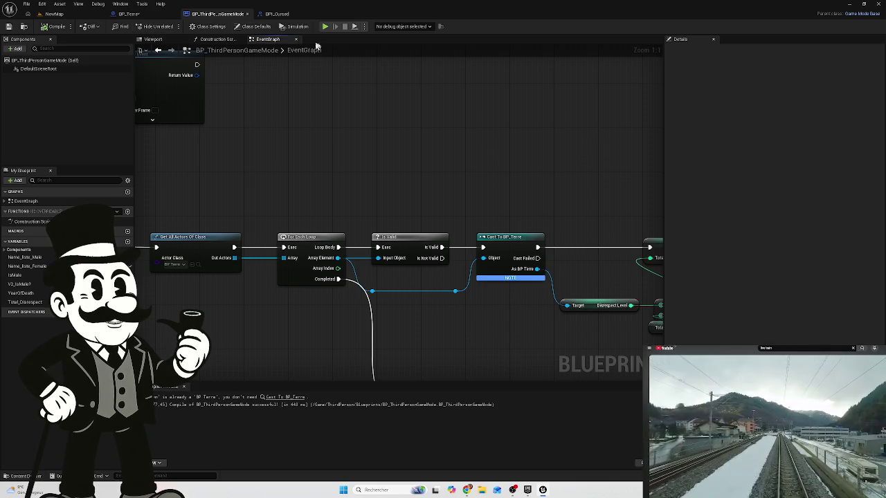
{"action": "mouse_move", "coordinate": [269, 151]}
{"action": "left_mouse_down"}
{"action": "mouse_move", "coordinate": [542, 143]}
{"action": "mouse_move", "coordinate": [287, 182]}
{"action": "left_mouse_up"}
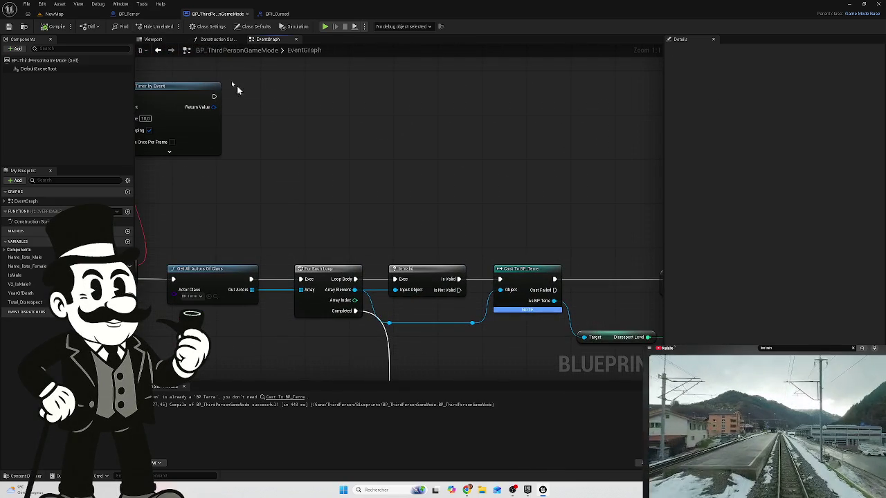
{"action": "left_click", "coordinate": [211, 27]}
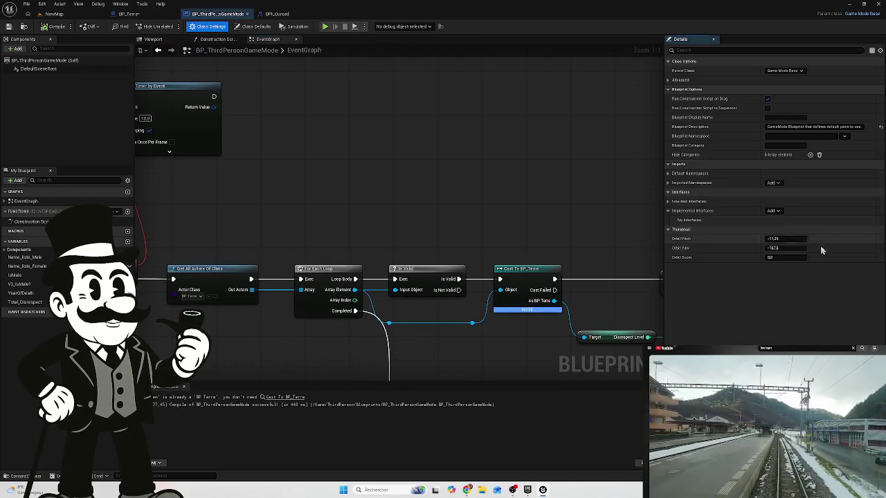
Add BPI_Cursed to Implemented Interfaces, open its Player_Cured graph, and compile BP_ThirdPersonGameMode.
{"action": "left_click", "coordinate": [274, 14]}
{"action": "left_click", "coordinate": [216, 13]}
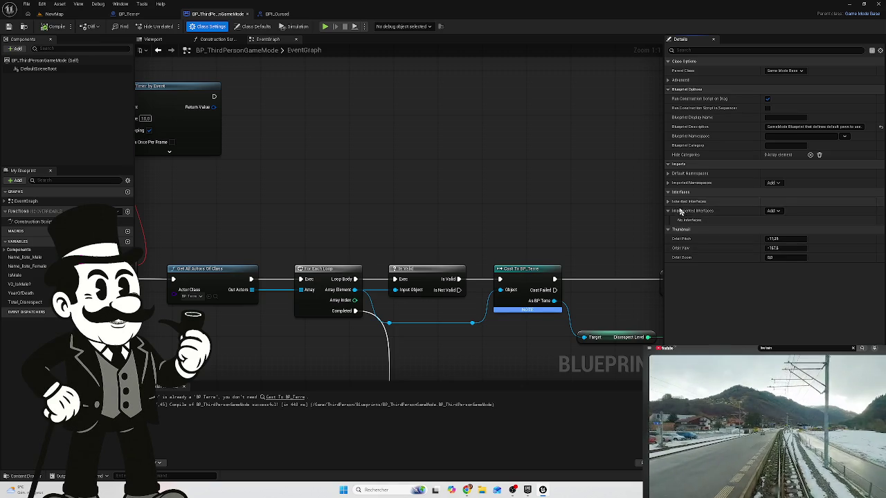
{"action": "left_click", "coordinate": [773, 211]}
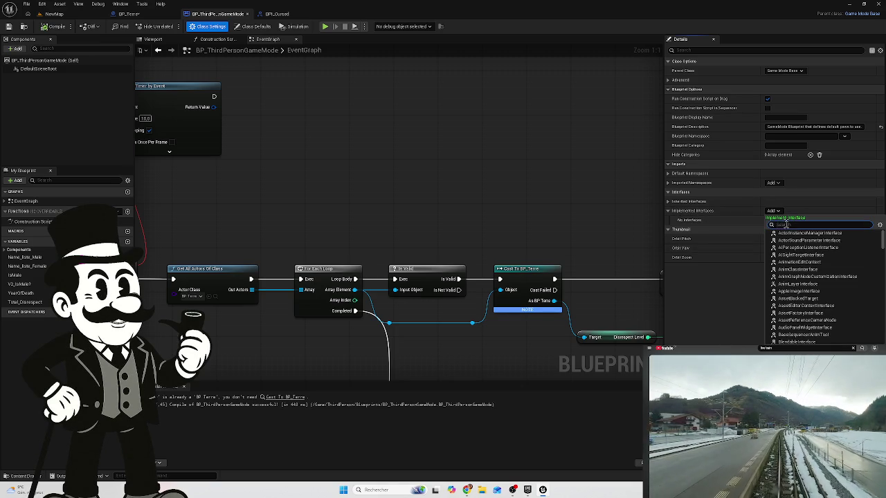
{"action": "type", "text": "bpi"}
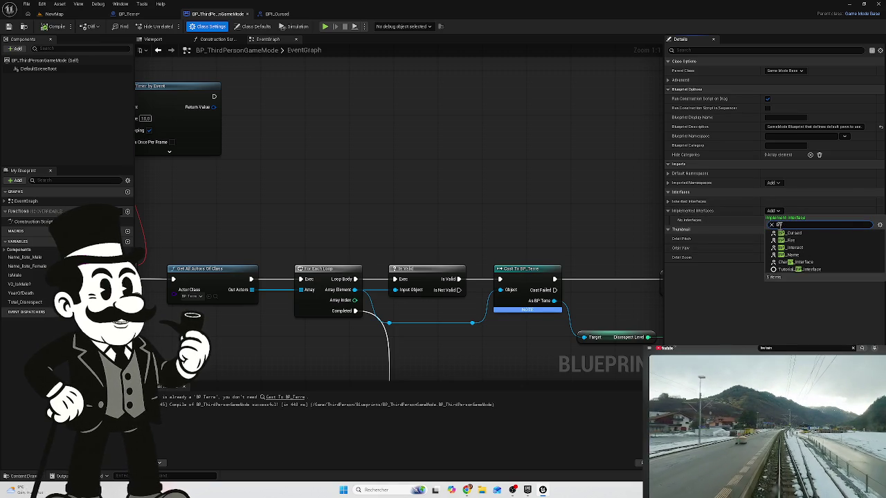
{"action": "left_click", "coordinate": [790, 234]}
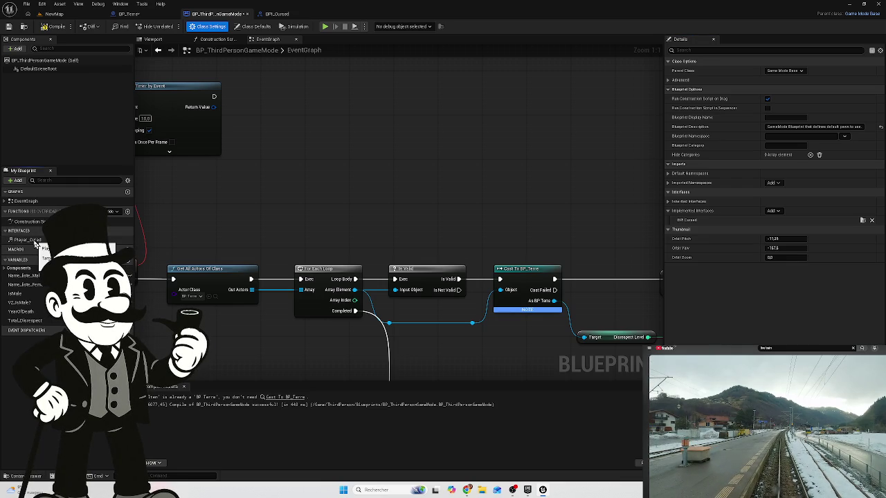
{"action": "double_click", "coordinate": [30, 240]}
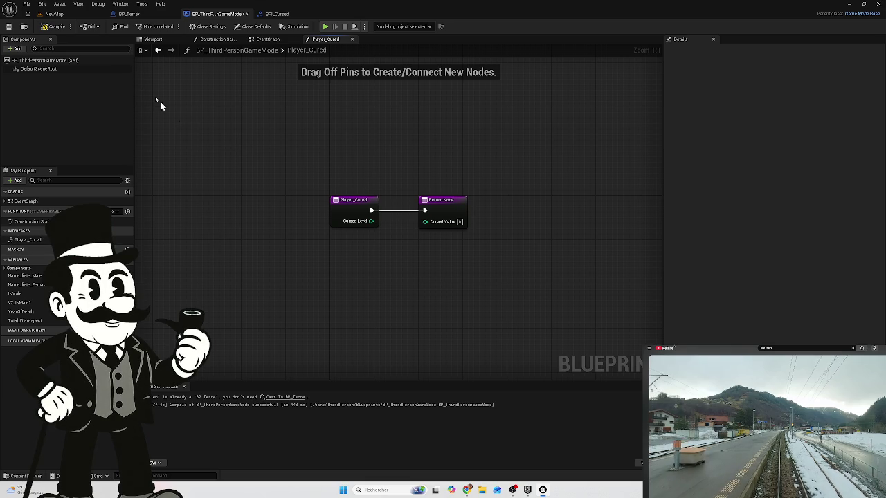
{"action": "left_click", "coordinate": [53, 27]}
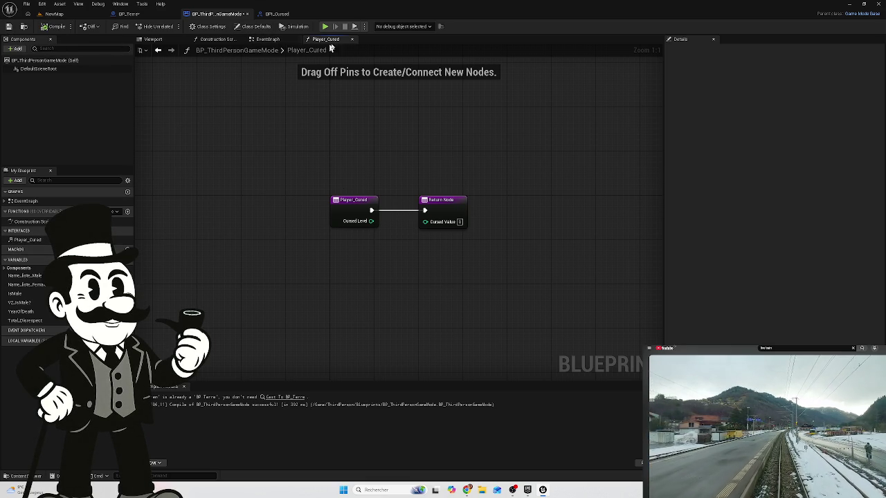
Add a Player Cured call from the Is Valid output, then delete that misplaced node.
{"action": "left_click", "coordinate": [352, 39]}
{"action": "mouse_move", "coordinate": [473, 203]}
{"action": "left_mouse_down"}
{"action": "mouse_move", "coordinate": [392, 127]}
{"action": "mouse_move", "coordinate": [358, 158]}
{"action": "left_mouse_up"}
{"action": "left_click_drag", "start_coordinate": [351, 216], "coordinate": [381, 150]}
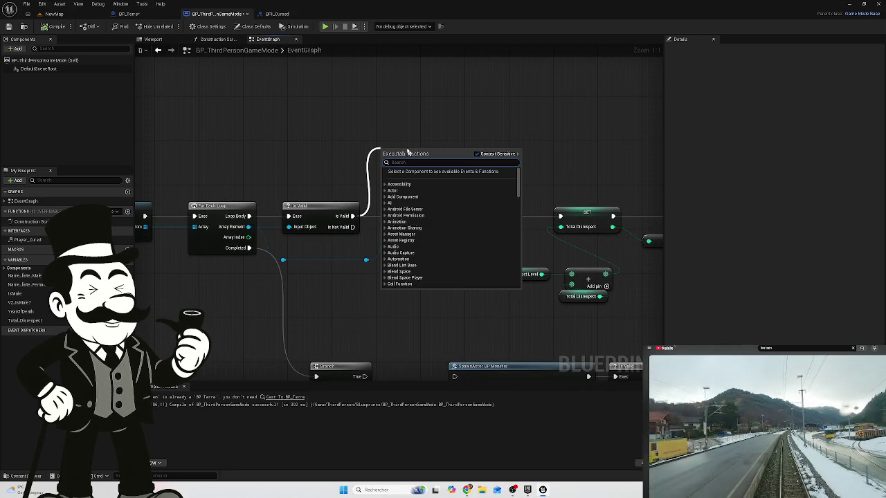
{"action": "type", "text": "pl"}
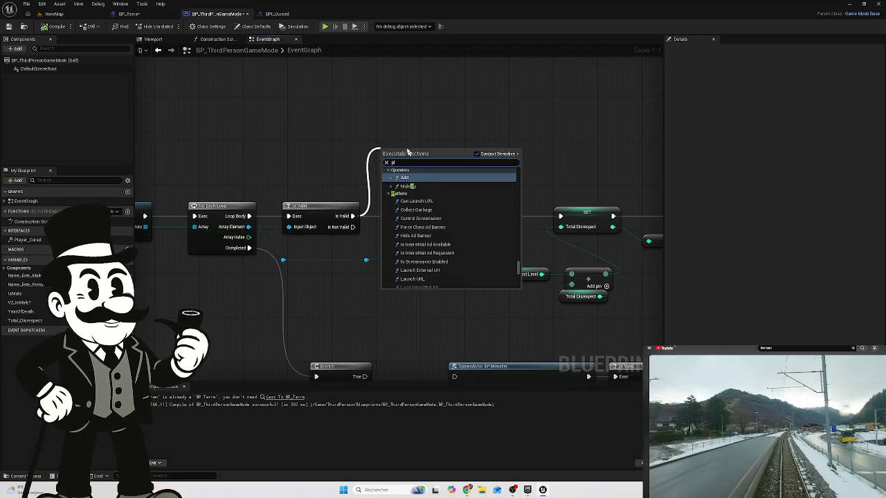
{"action": "type", "text": "ay"}
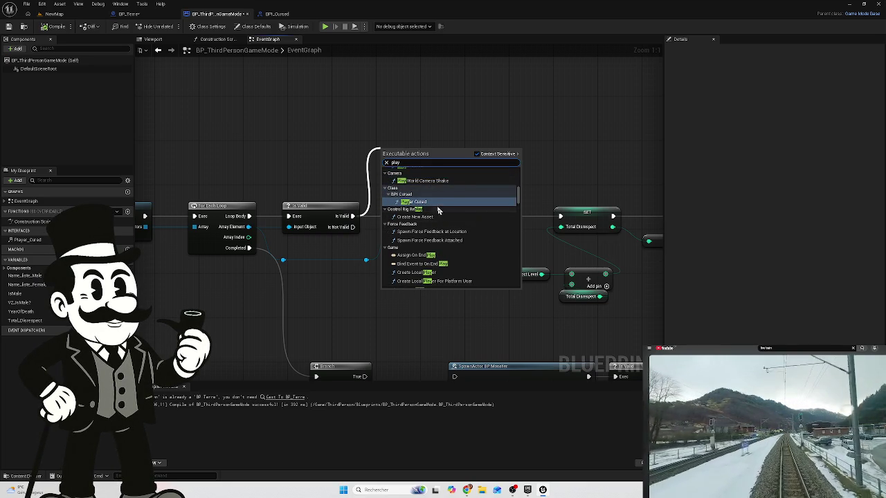
{"action": "left_click", "coordinate": [437, 203]}
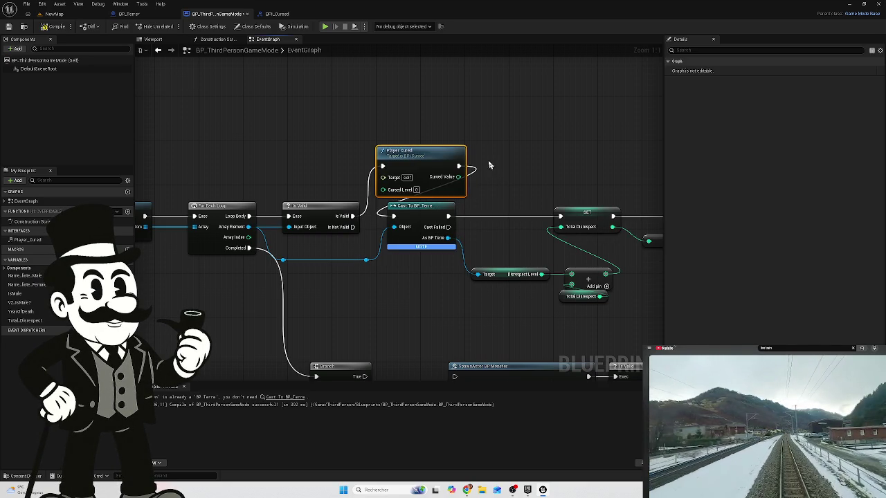
{"action": "right_click", "coordinate": [408, 149]}
{"action": "left_click", "coordinate": [425, 162]}
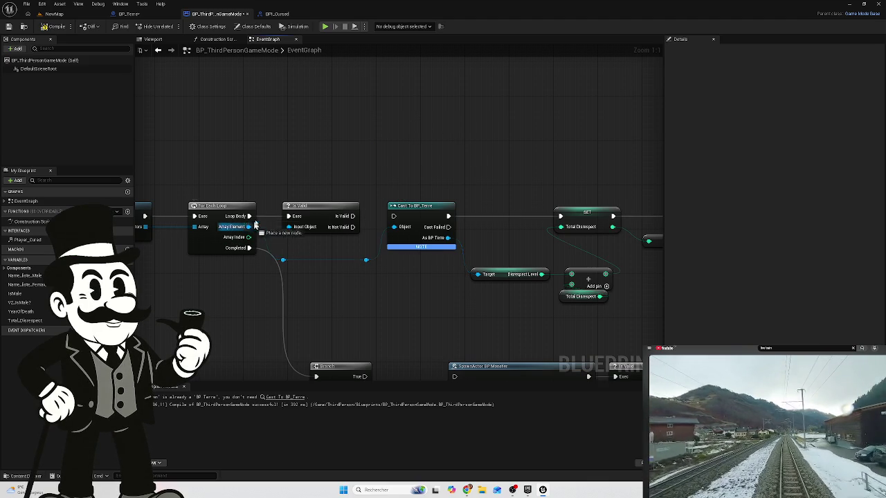
Add a Player Cured call from the For Each Loop's Array Element, placed above Is Valid.
{"action": "left_click_drag", "start_coordinate": [248, 226], "coordinate": [307, 166]}
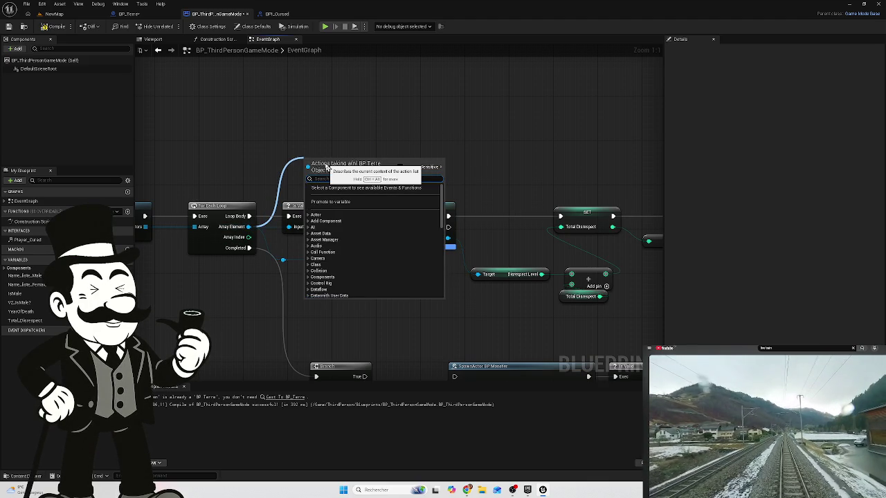
{"action": "type", "text": "pl"}
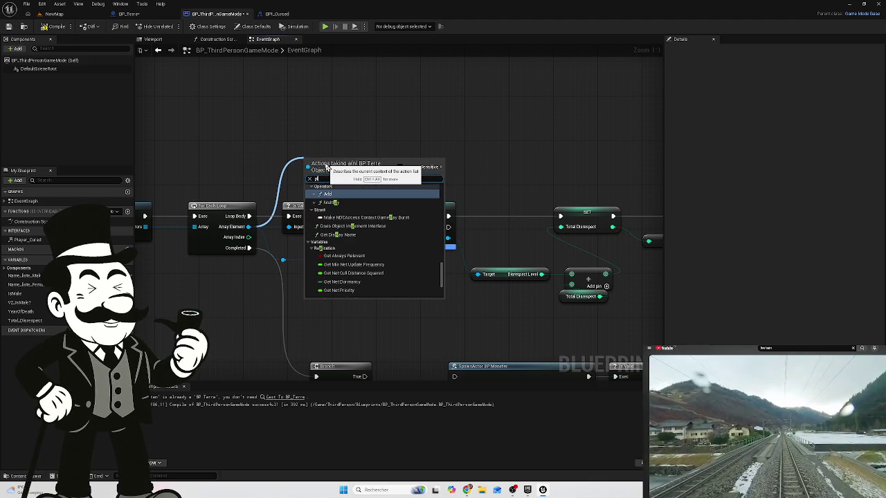
{"action": "type", "text": "ay"}
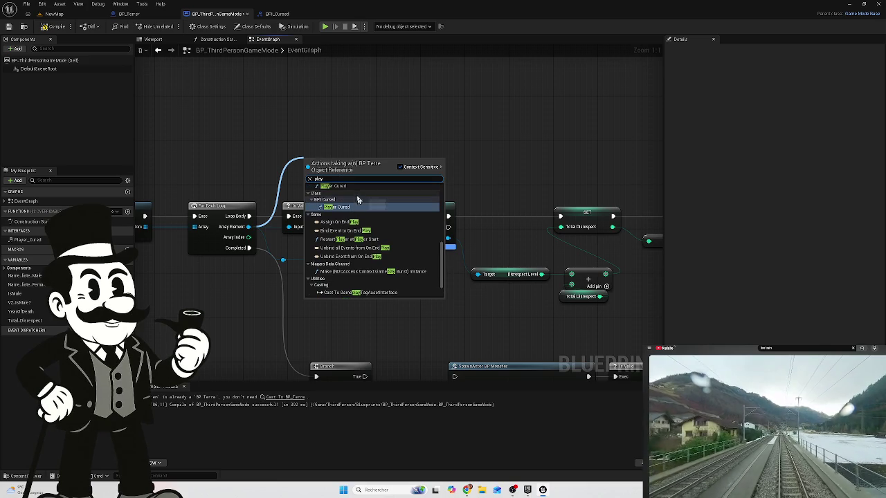
{"action": "left_click", "coordinate": [351, 223]}
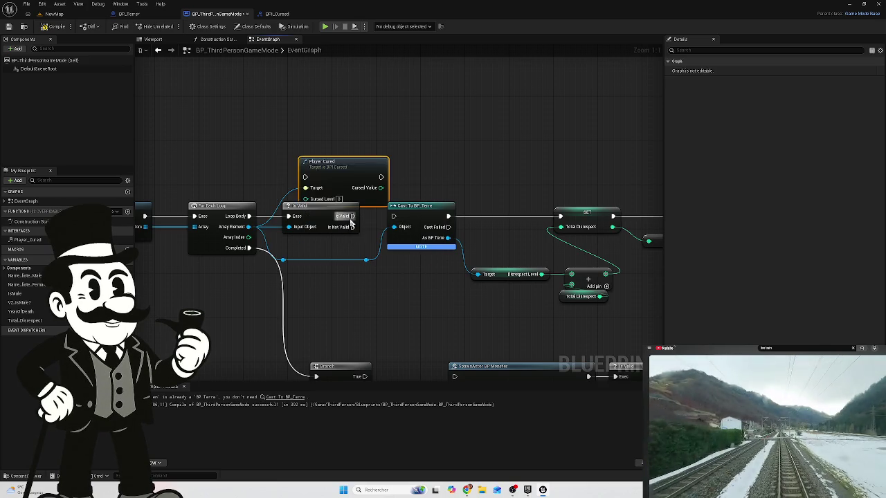
{"action": "left_click_drag", "start_coordinate": [353, 174], "coordinate": [352, 144]}
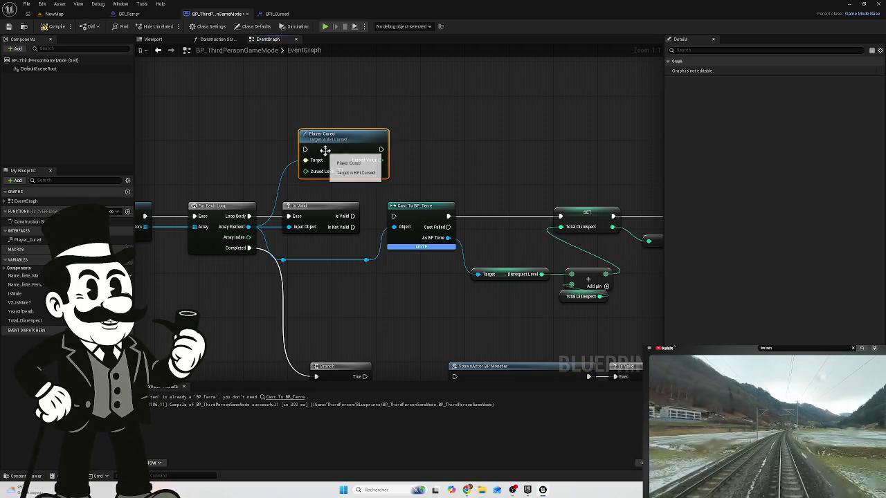
Delete the Player Cured call node and bring the Delay and ForLoop nodes into view.
{"action": "key", "text": "Delete"}
{"action": "mouse_move", "coordinate": [270, 141]}
{"action": "left_mouse_down"}
{"action": "mouse_move", "coordinate": [613, 164]}
{"action": "mouse_move", "coordinate": [583, 159]}
{"action": "left_mouse_up"}
{"action": "scroll", "coordinate": [584, 158], "scroll_direction": "down", "scroll_amount": 3}
{"action": "mouse_move", "coordinate": [479, 193]}
{"action": "left_mouse_down"}
{"action": "mouse_move", "coordinate": [403, 269]}
{"action": "mouse_move", "coordinate": [618, 311]}
{"action": "mouse_move", "coordinate": [319, 136]}
{"action": "mouse_move", "coordinate": [491, 208]}
{"action": "mouse_move", "coordinate": [434, 142]}
{"action": "mouse_move", "coordinate": [457, 138]}
{"action": "left_mouse_up"}
{"action": "right_click", "coordinate": [32, 241]}
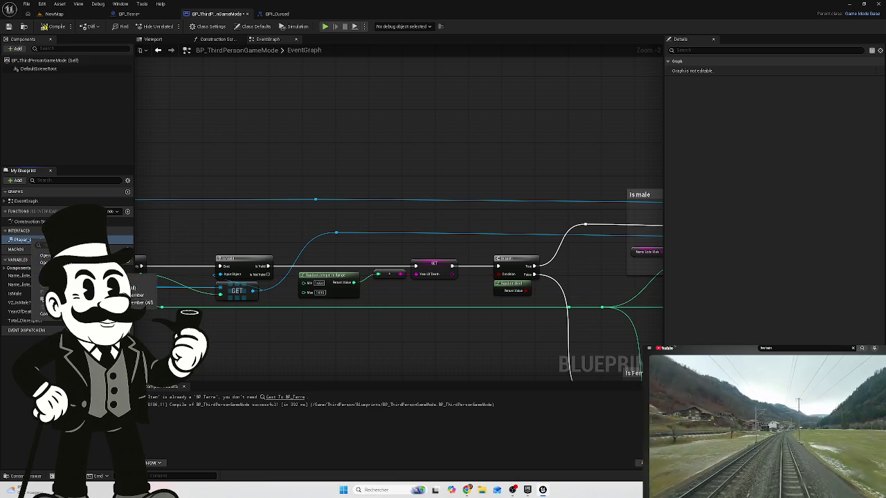
{"action": "left_click", "coordinate": [58, 315]}
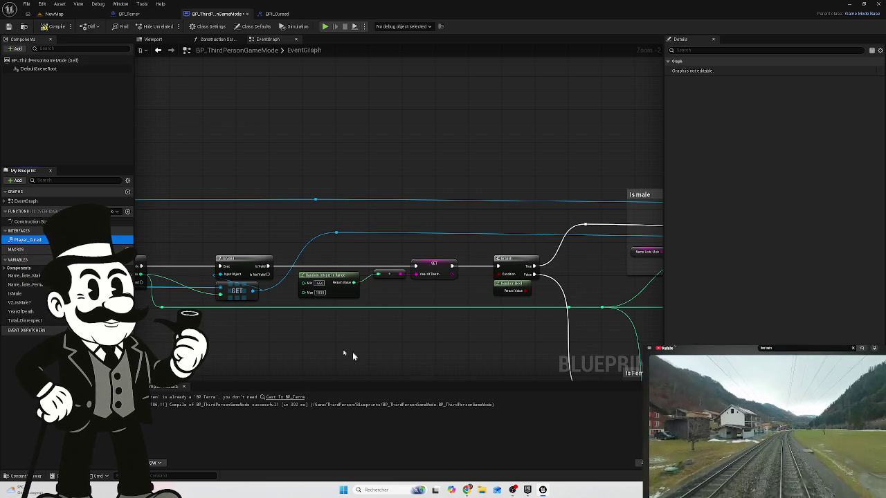
{"action": "left_click_drag", "start_coordinate": [238, 342], "coordinate": [220, 302]}
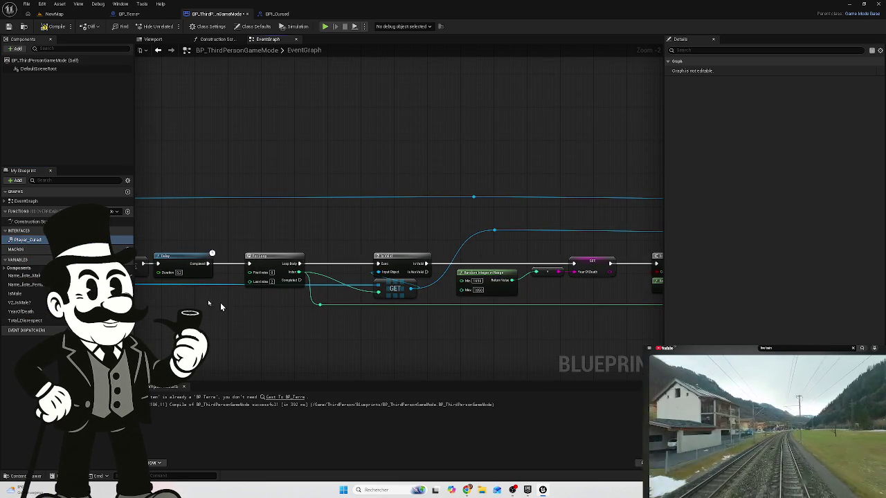
Inspect the Player_Cured function's Return Node, then close it back to the CheckForChase loop.
{"action": "double_click", "coordinate": [26, 240]}
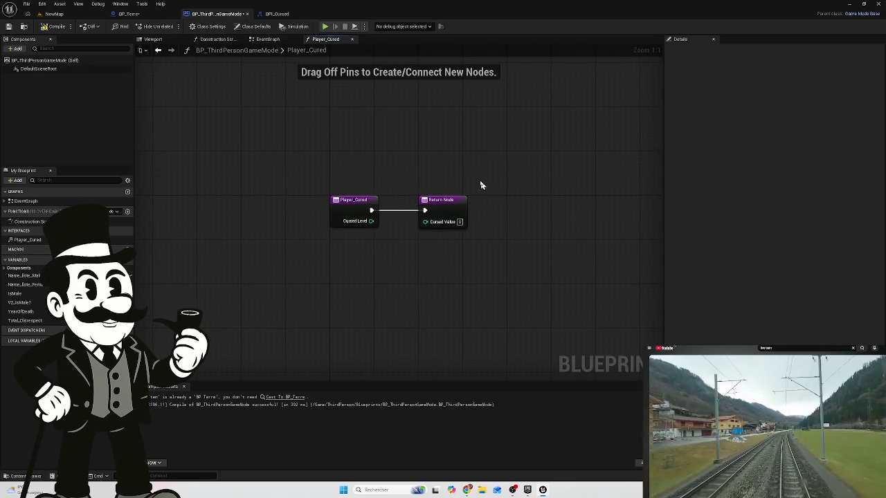
{"action": "left_click_drag", "start_coordinate": [455, 186], "coordinate": [441, 228]}
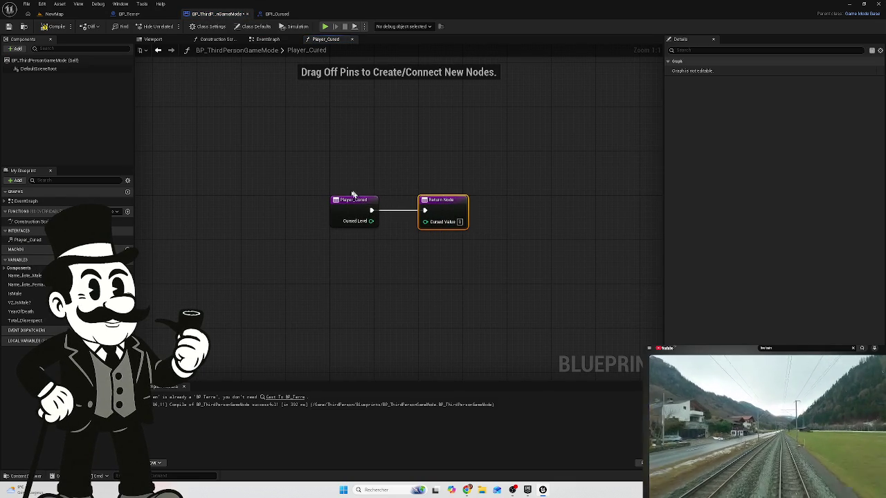
{"action": "left_click", "coordinate": [395, 235]}
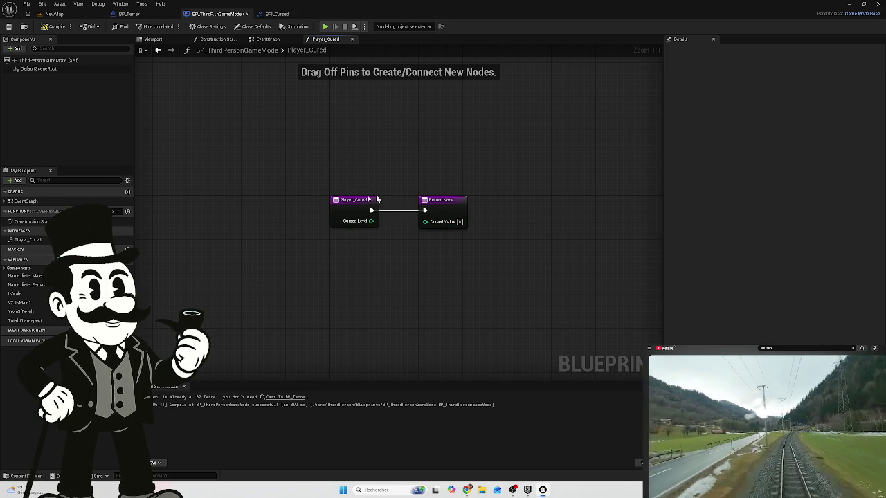
{"action": "left_click", "coordinate": [352, 38]}
{"action": "mouse_move", "coordinate": [403, 198]}
{"action": "left_mouse_down"}
{"action": "mouse_move", "coordinate": [210, 152]}
{"action": "mouse_move", "coordinate": [458, 228]}
{"action": "mouse_move", "coordinate": [223, 149]}
{"action": "mouse_move", "coordinate": [121, 144]}
{"action": "mouse_move", "coordinate": [472, 232]}
{"action": "mouse_move", "coordinate": [408, 195]}
{"action": "left_mouse_up"}
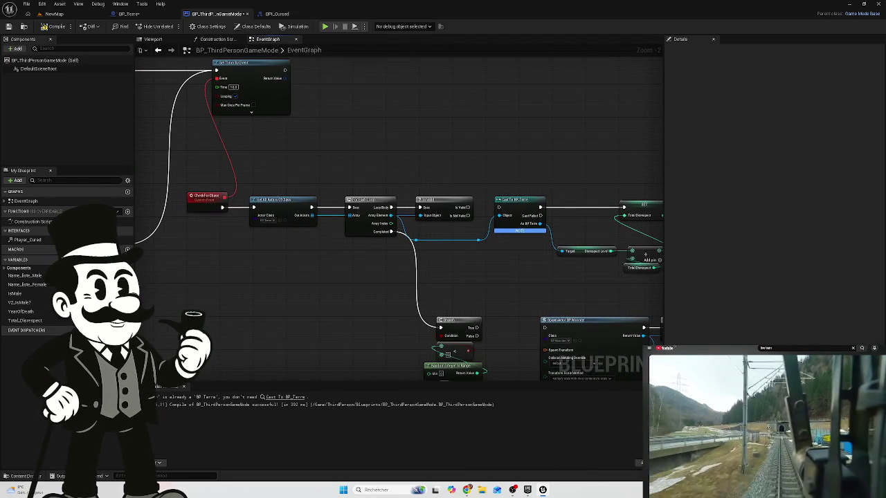
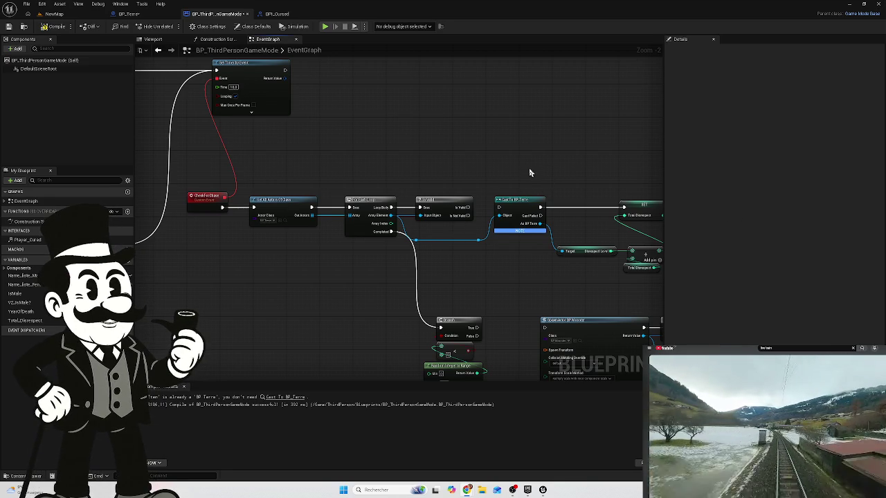
Review the cast, SET and SpawnActor nodes, then view BPI_Cursed's read-only Player_Cured function.
{"action": "mouse_move", "coordinate": [512, 164]}
{"action": "left_mouse_down"}
{"action": "mouse_move", "coordinate": [510, 152]}
{"action": "mouse_move", "coordinate": [413, 151]}
{"action": "left_mouse_up"}
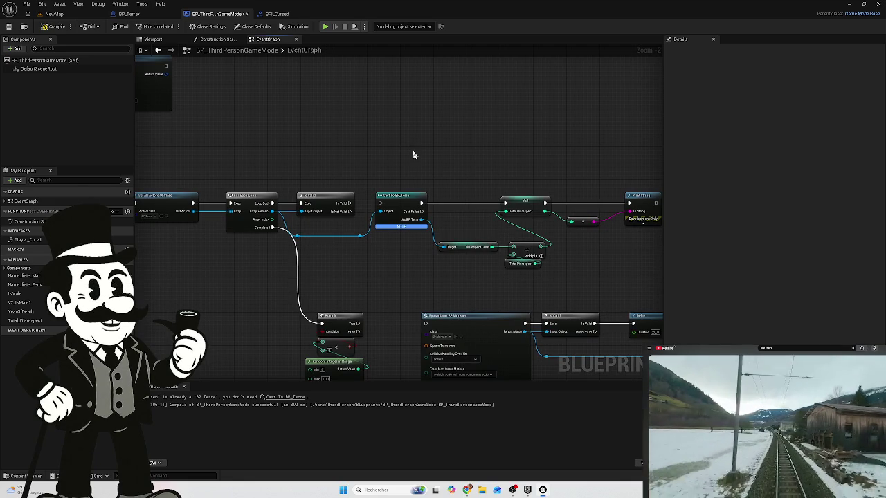
{"action": "scroll", "coordinate": [322, 240], "scroll_direction": "up", "scroll_amount": 2}
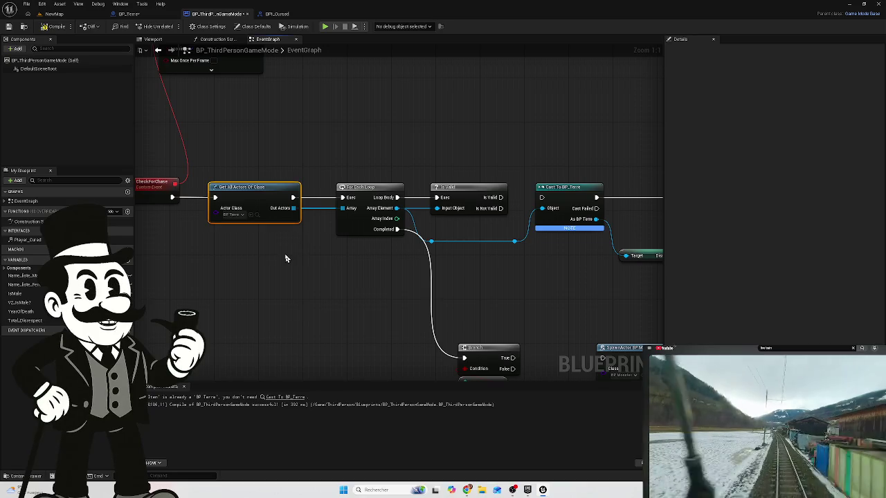
{"action": "left_click_drag", "start_coordinate": [306, 241], "coordinate": [204, 226]}
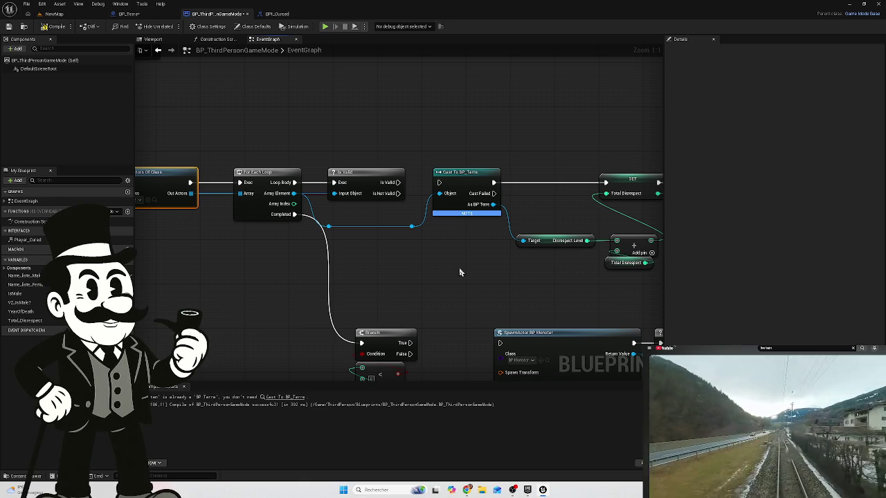
{"action": "key", "text": "XF86AudioRaiseVolume"}
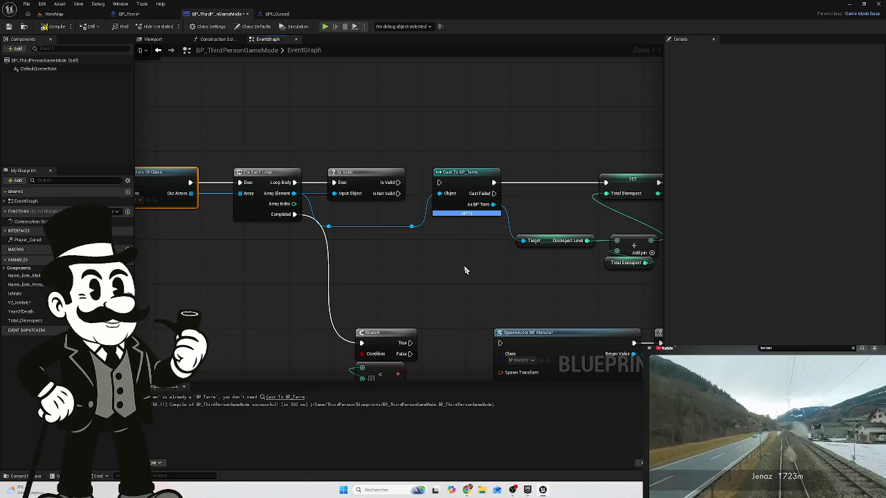
{"action": "scroll", "coordinate": [415, 259], "scroll_direction": "down", "scroll_amount": 3}
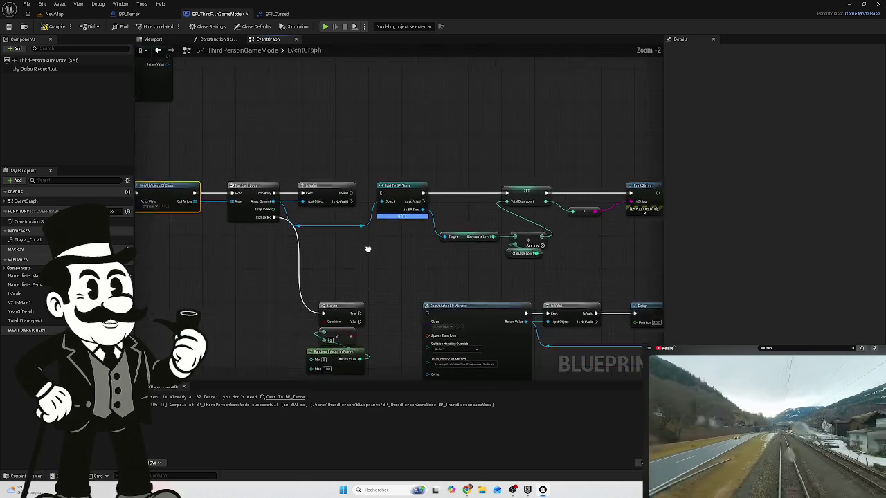
{"action": "mouse_move", "coordinate": [618, 152]}
{"action": "left_mouse_down"}
{"action": "mouse_move", "coordinate": [467, 241]}
{"action": "mouse_move", "coordinate": [365, 271]}
{"action": "left_mouse_up"}
{"action": "left_click", "coordinate": [409, 164]}
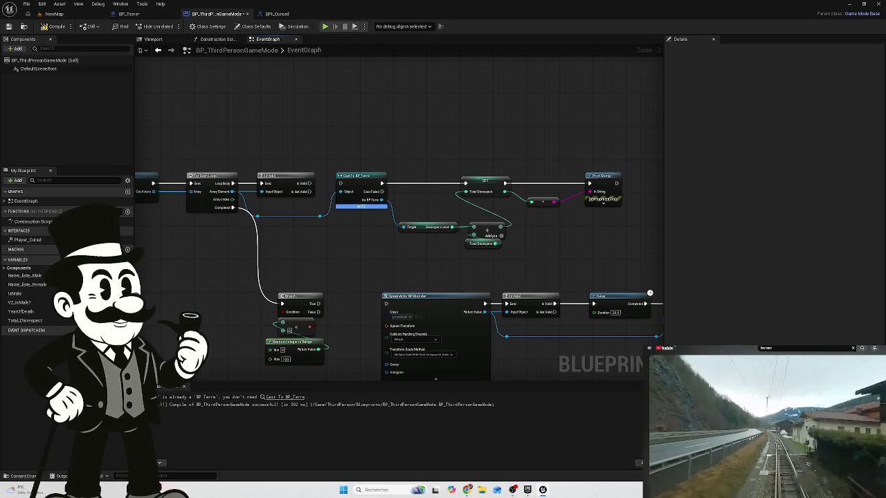
{"action": "key", "text": "XF86AudioRaiseVolume"}
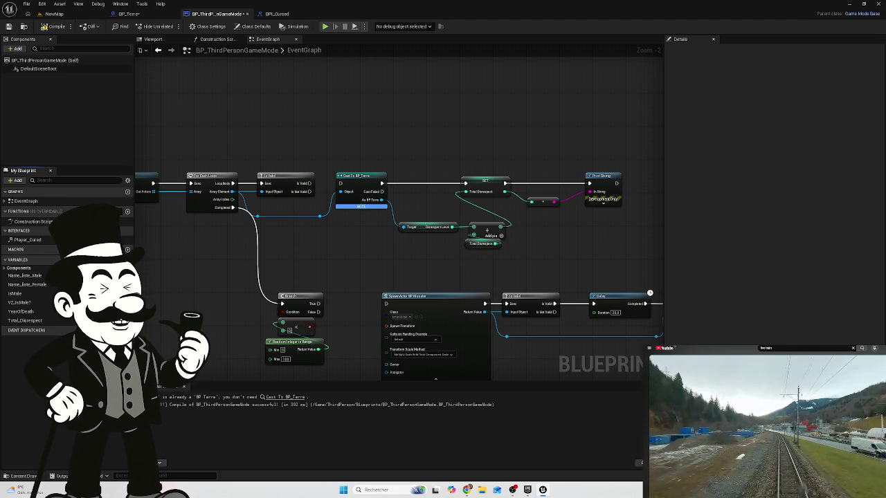
{"action": "left_click", "coordinate": [276, 13]}
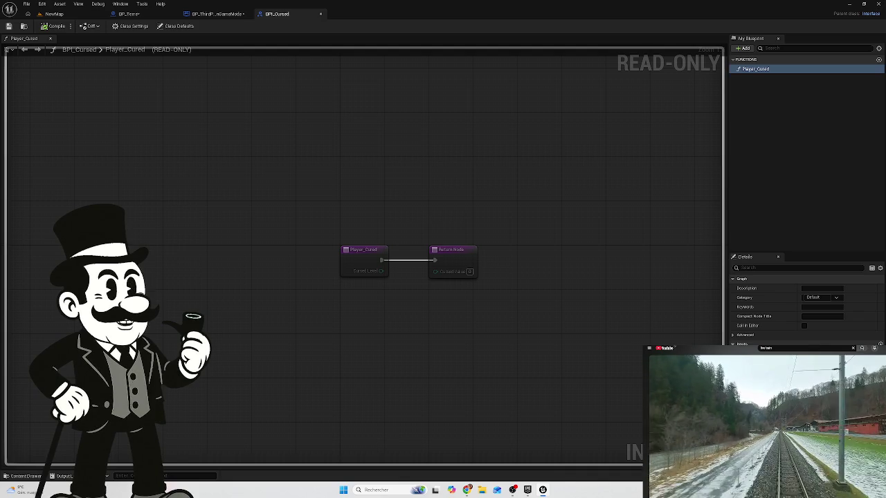
Go back to the GameMode event graph, then look at BPI_Cursed's Player_Cured again.
{"action": "left_click", "coordinate": [215, 16]}
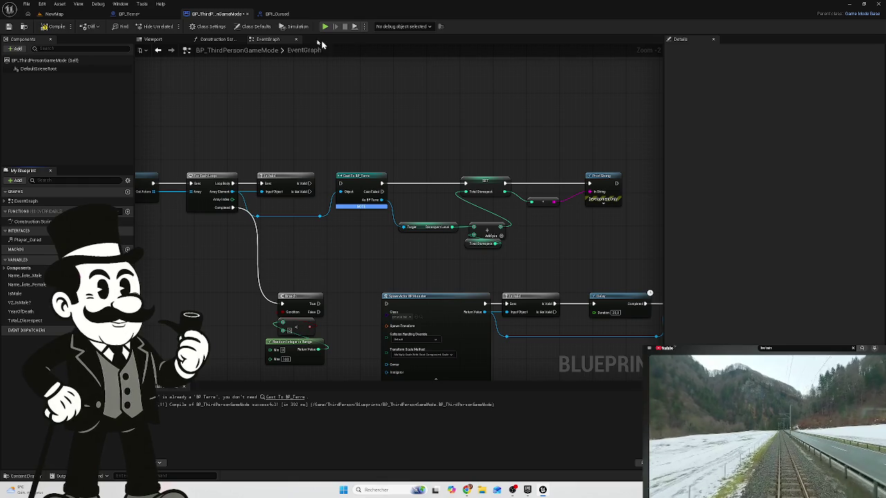
{"action": "left_click", "coordinate": [274, 14]}
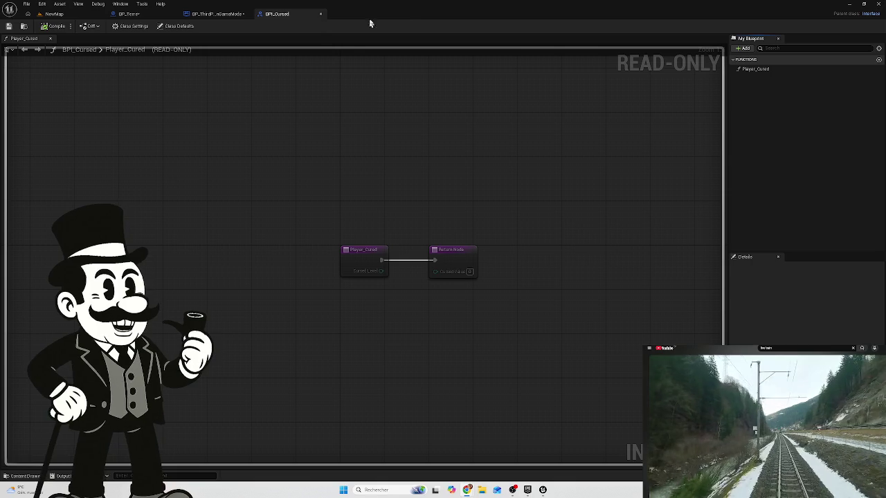
Check Player_Cured's properties in BPI_Cursed and BP_Terre's event graph where Player Cured is sent.
{"action": "left_click", "coordinate": [222, 15]}
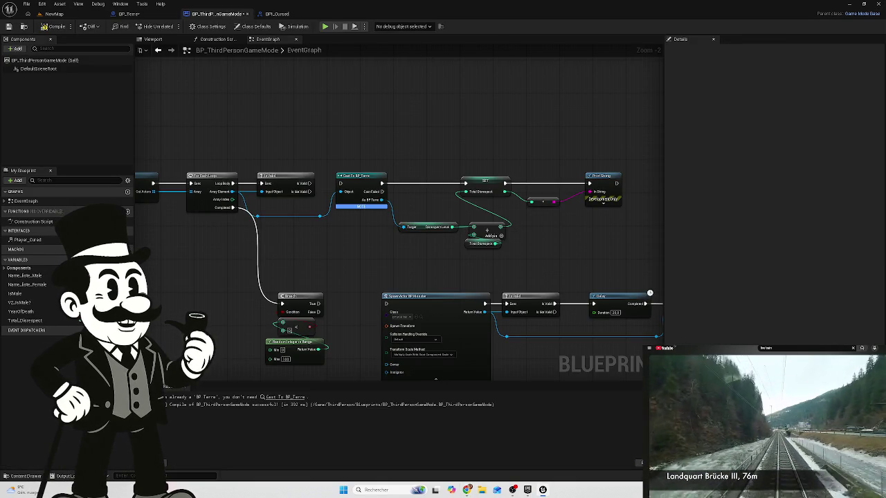
{"action": "left_click", "coordinate": [280, 14]}
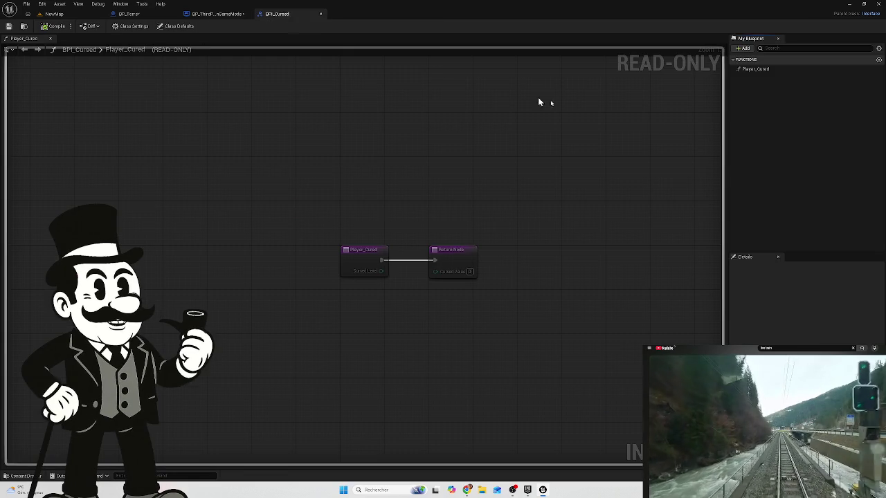
{"action": "left_click", "coordinate": [762, 69]}
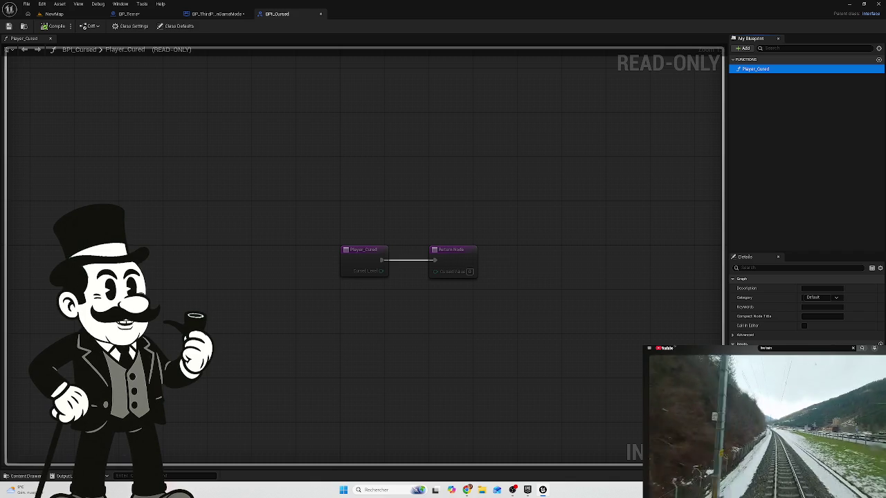
{"action": "left_click", "coordinate": [130, 14]}
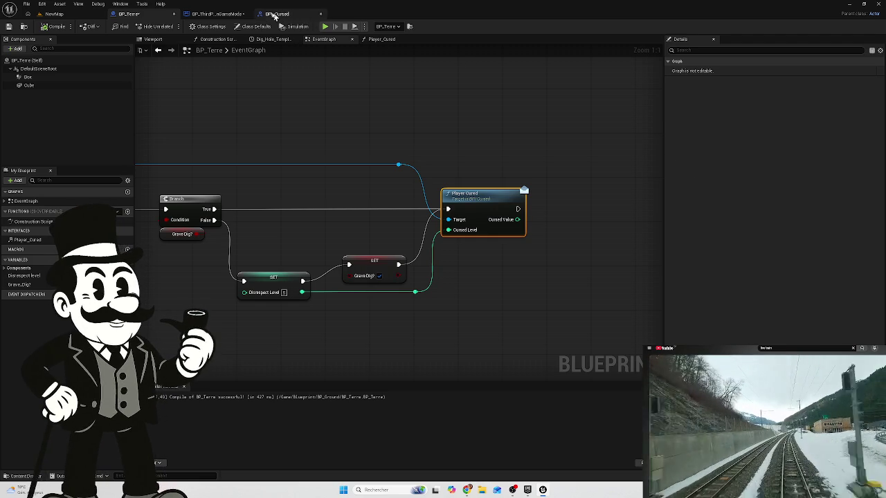
{"action": "left_click", "coordinate": [209, 15]}
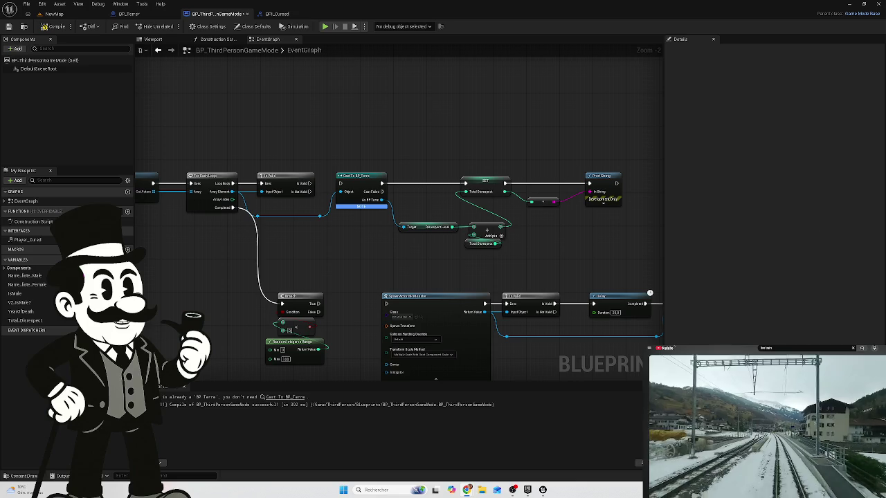
Check BPI_Cursed again, then return to GameMode and centre the view on CheckForChase.
{"action": "left_click", "coordinate": [272, 13]}
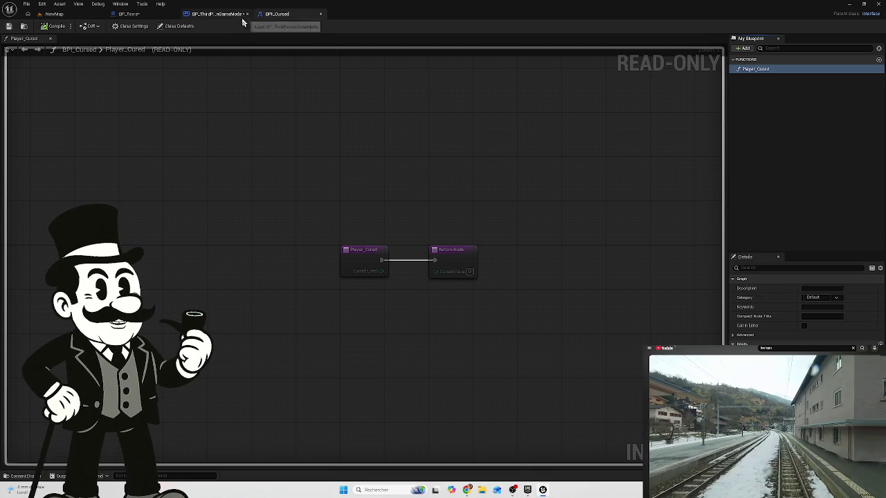
{"action": "left_click", "coordinate": [213, 14]}
{"action": "scroll", "coordinate": [445, 188], "scroll_direction": "down", "scroll_amount": 3}
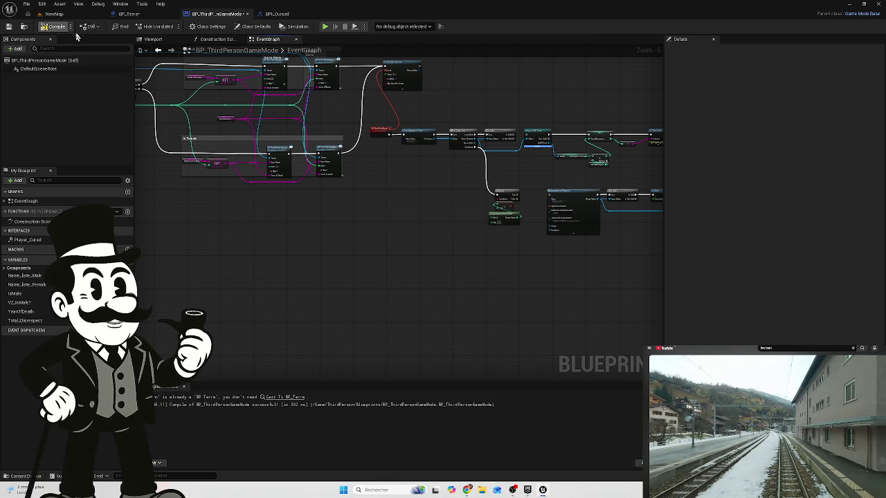
{"action": "scroll", "coordinate": [388, 194], "scroll_direction": "up", "scroll_amount": 4}
{"action": "left_click_drag", "start_coordinate": [404, 212], "coordinate": [415, 215]}
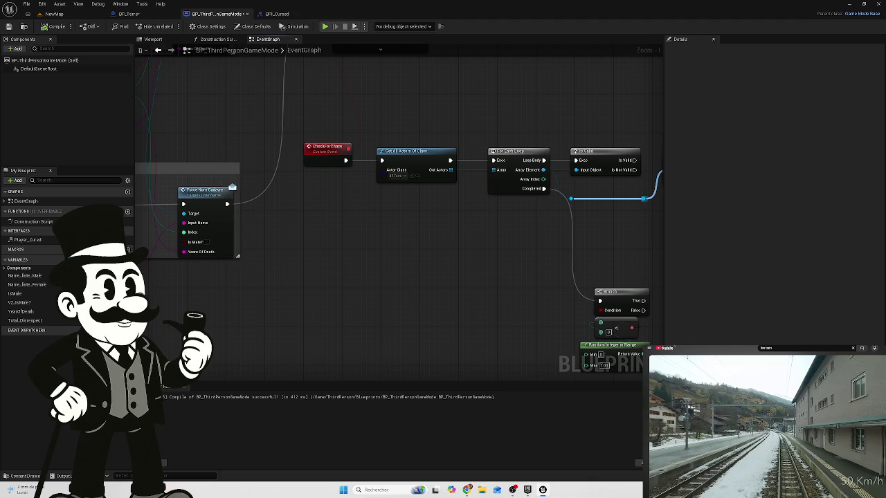
{"action": "right_click", "coordinate": [316, 235]}
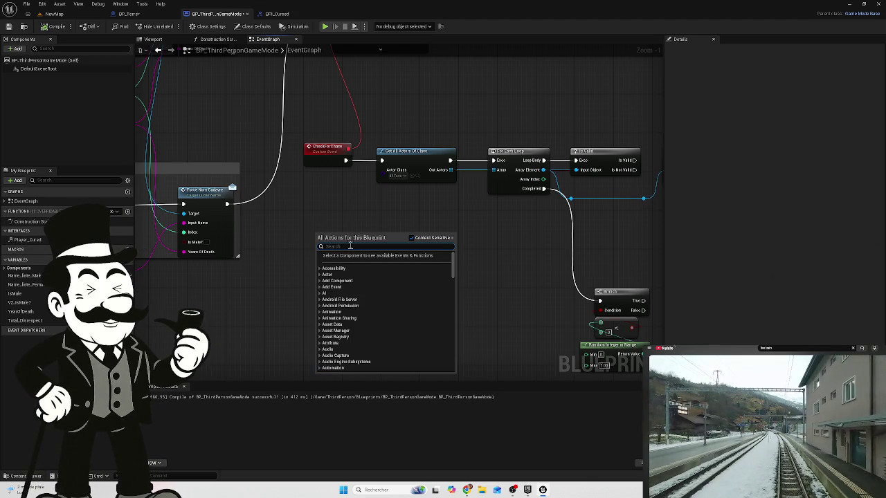
{"action": "type", "text": "event play"}
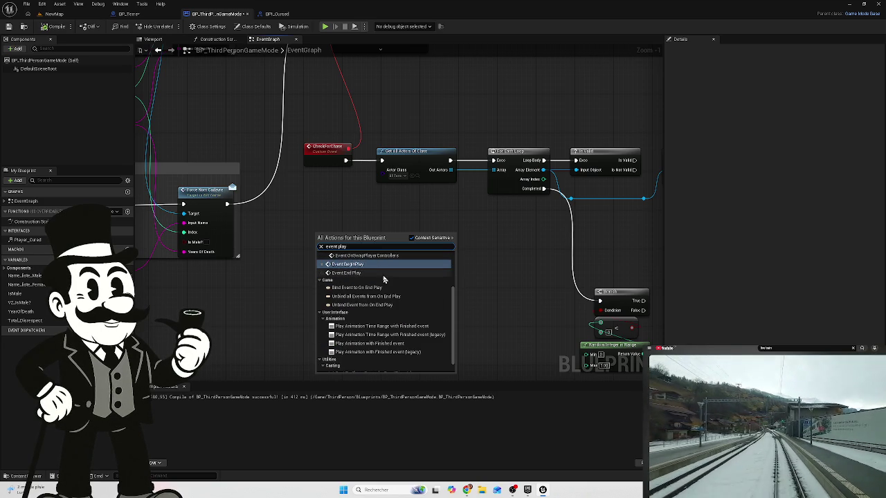
{"action": "scroll", "coordinate": [360, 263], "scroll_direction": "up", "scroll_amount": 2}
{"action": "scroll", "coordinate": [360, 262], "scroll_direction": "up", "scroll_amount": 1}
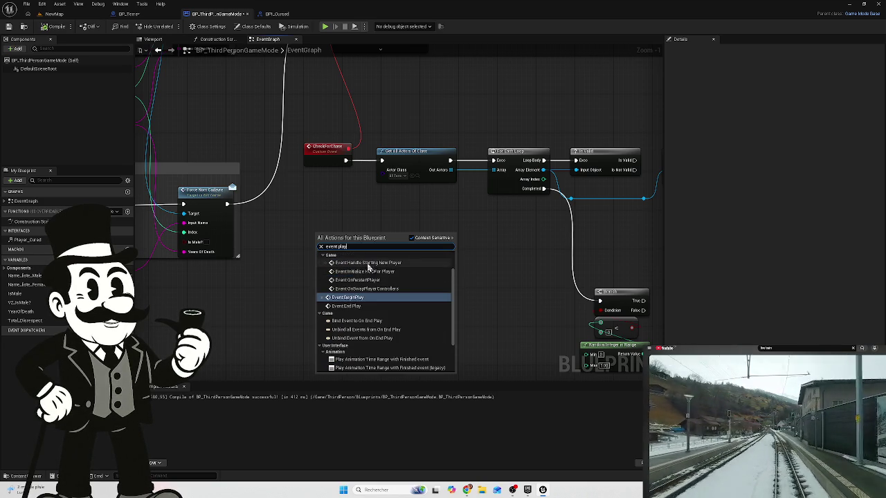
{"action": "left_click", "coordinate": [499, 322]}
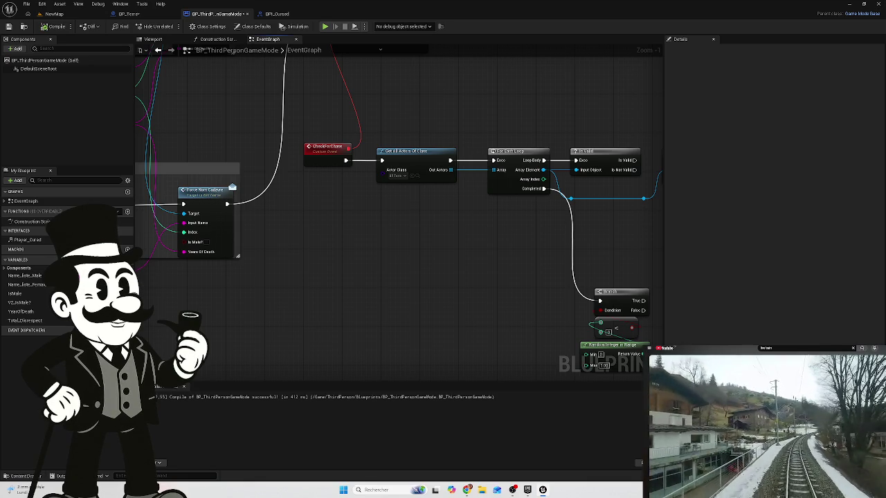
{"action": "left_click_drag", "start_coordinate": [422, 232], "coordinate": [280, 219]}
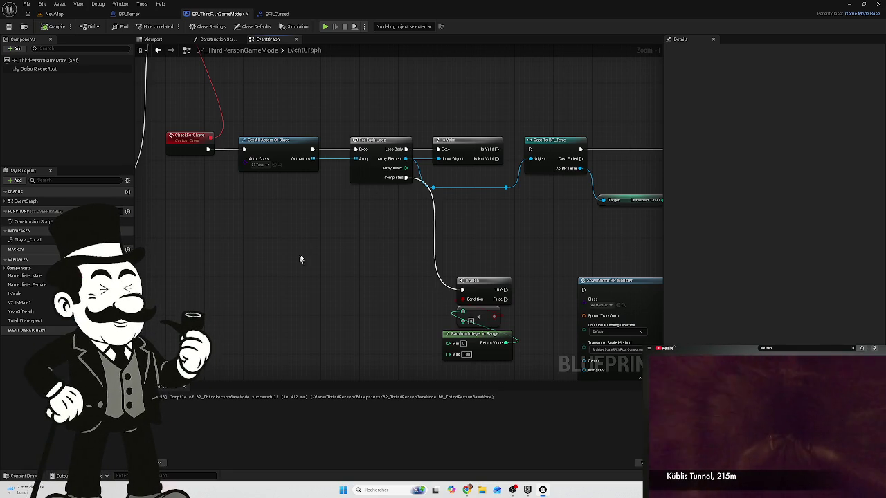
Move from BPI_Cursed to BP_Terre and open BP_Terre's Player_Cured interface function graph.
{"action": "left_click", "coordinate": [276, 15]}
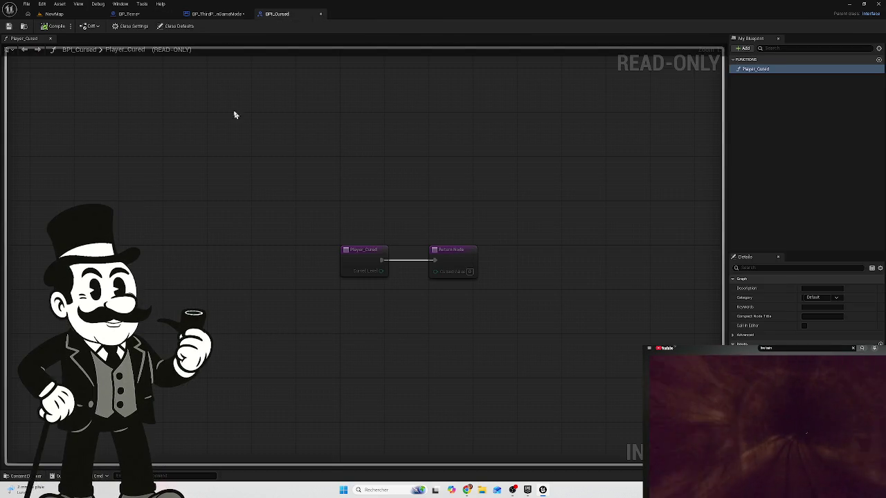
{"action": "left_click", "coordinate": [130, 14]}
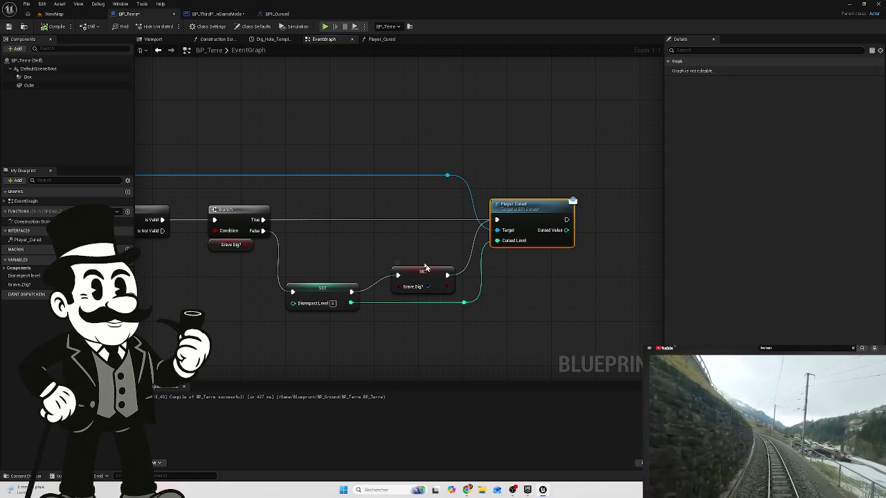
{"action": "double_click", "coordinate": [25, 240]}
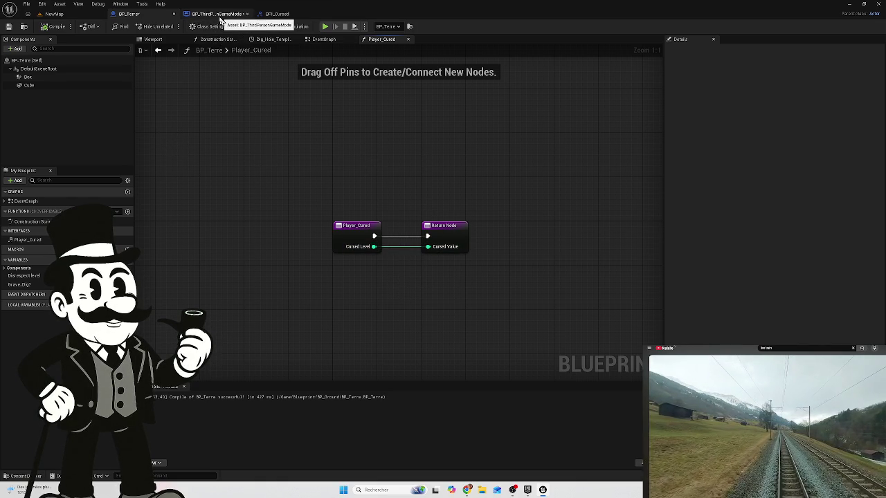
Review GameMode's SET and Print String nodes and BP_Terre's Player Cured call.
{"action": "left_click", "coordinate": [219, 15]}
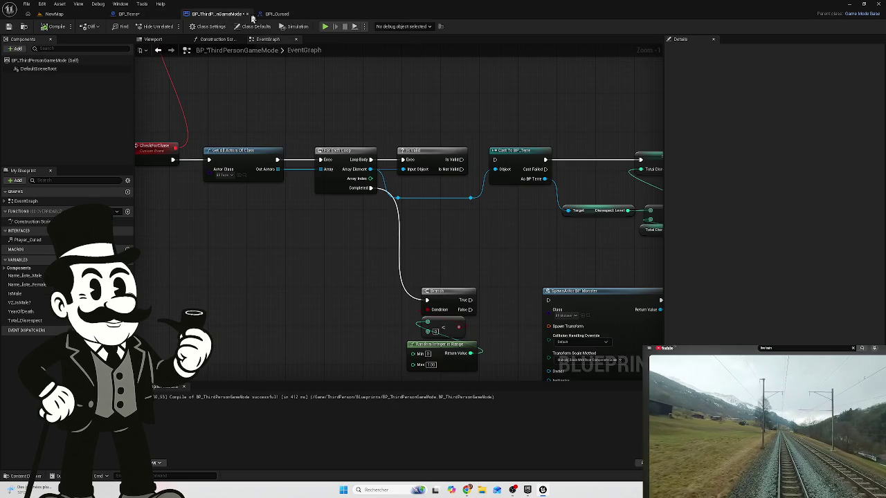
{"action": "mouse_move", "coordinate": [234, 253]}
{"action": "left_mouse_down"}
{"action": "mouse_move", "coordinate": [279, 200]}
{"action": "mouse_move", "coordinate": [454, 171]}
{"action": "mouse_move", "coordinate": [309, 206]}
{"action": "mouse_move", "coordinate": [427, 247]}
{"action": "mouse_move", "coordinate": [367, 259]}
{"action": "left_mouse_up"}
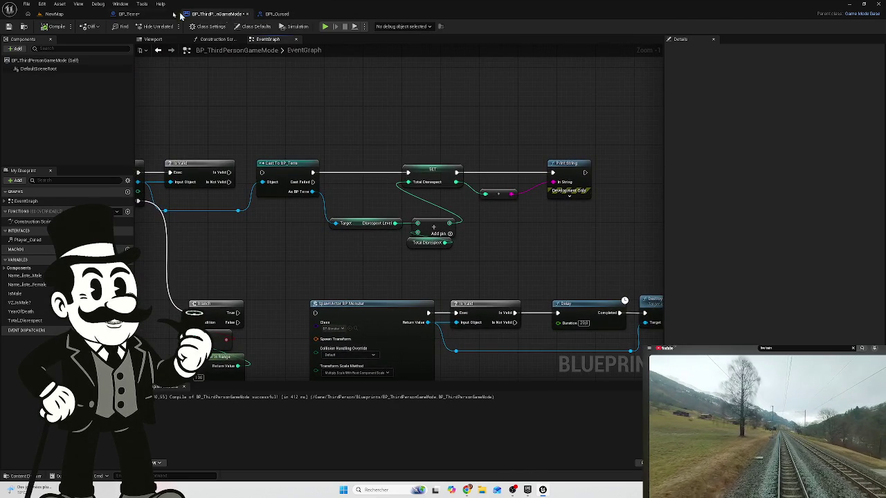
{"action": "left_click", "coordinate": [128, 14]}
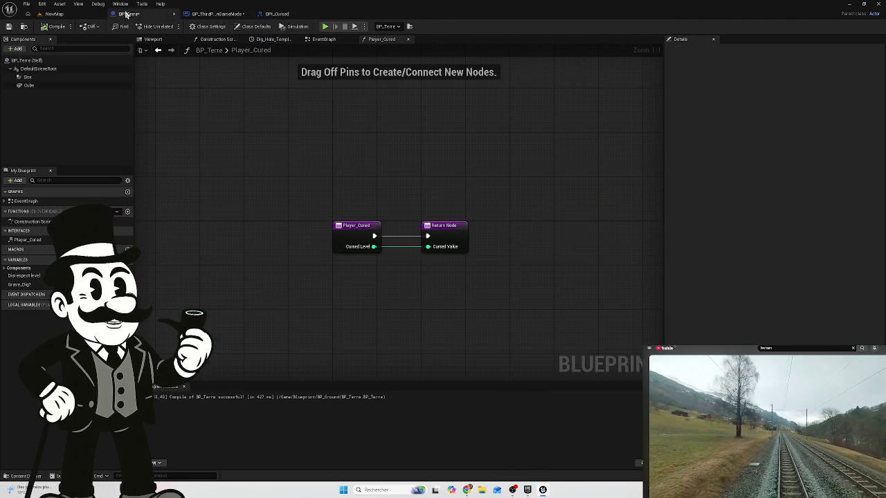
{"action": "left_click", "coordinate": [323, 39]}
{"action": "mouse_move", "coordinate": [305, 245]}
{"action": "left_mouse_down"}
{"action": "mouse_move", "coordinate": [358, 228]}
{"action": "mouse_move", "coordinate": [194, 249]}
{"action": "left_mouse_up"}
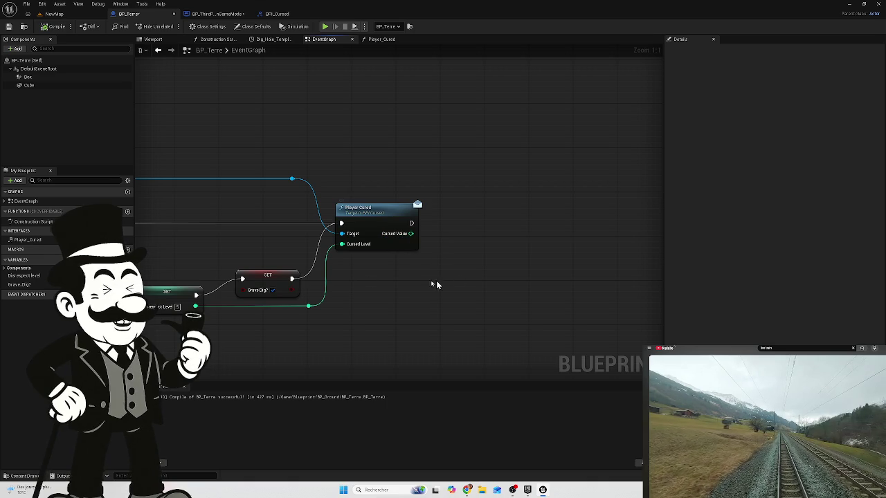
{"action": "left_click_drag", "start_coordinate": [358, 283], "coordinate": [431, 274]}
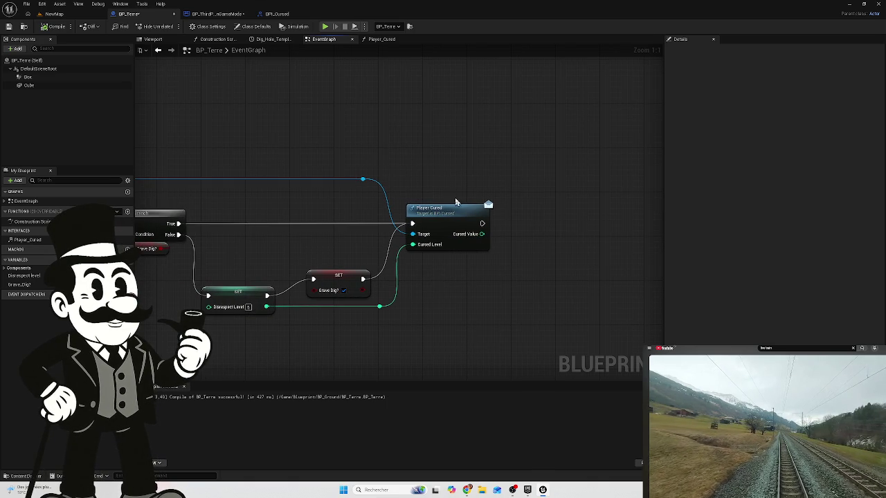
Remove the Cursed Value output from BPI_Cursed's Player_Cured and compile the interface.
{"action": "left_click", "coordinate": [276, 17]}
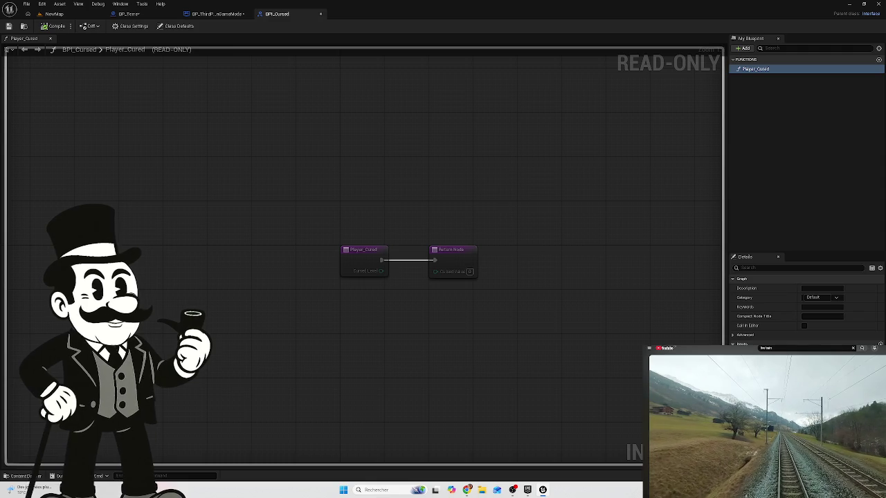
{"action": "key", "text": "ctrl+z"}
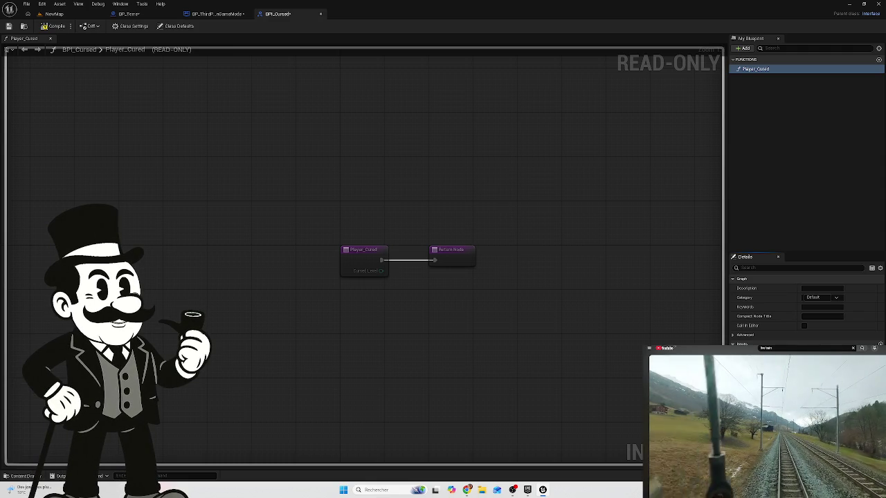
{"action": "left_click", "coordinate": [56, 26]}
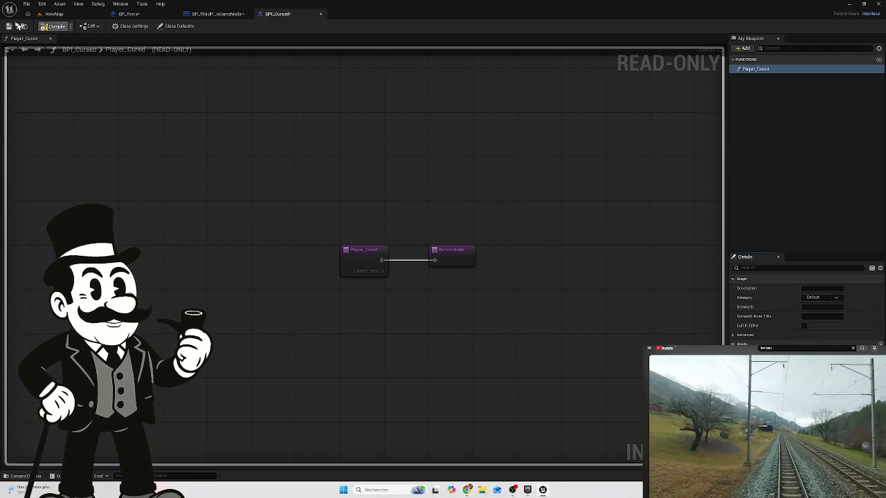
Review GameMode's Total Disrespect and spawn chain, then return to BP_Terre's event graph.
{"action": "left_click", "coordinate": [214, 14]}
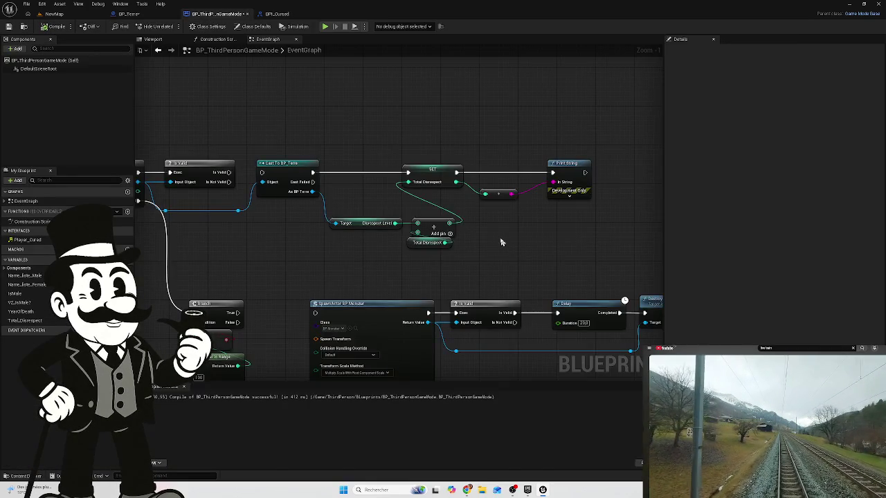
{"action": "left_click_drag", "start_coordinate": [502, 241], "coordinate": [332, 194]}
{"action": "mouse_move", "coordinate": [388, 211]}
{"action": "left_mouse_down"}
{"action": "mouse_move", "coordinate": [346, 206]}
{"action": "mouse_move", "coordinate": [469, 198]}
{"action": "mouse_move", "coordinate": [429, 184]}
{"action": "left_mouse_up"}
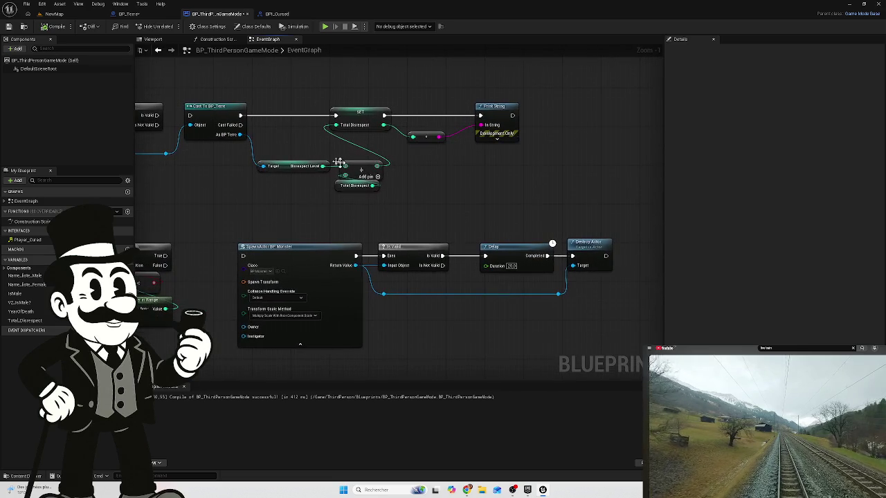
{"action": "left_click", "coordinate": [216, 39]}
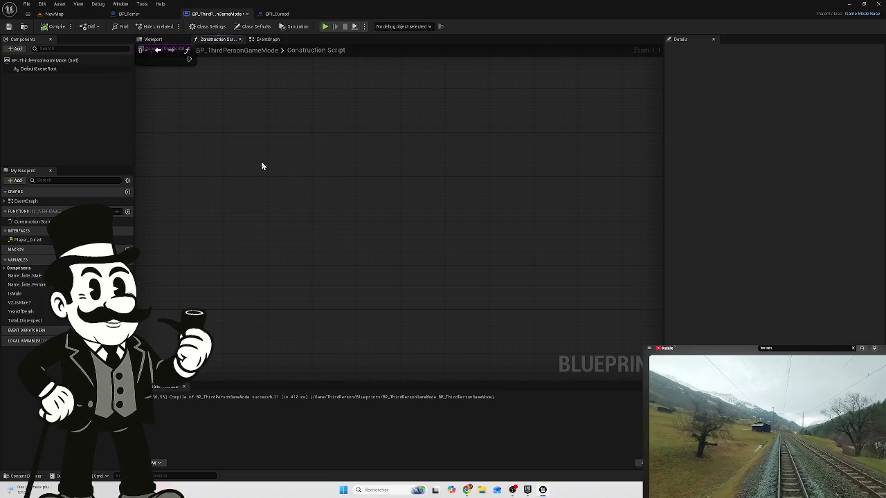
{"action": "left_click", "coordinate": [132, 14]}
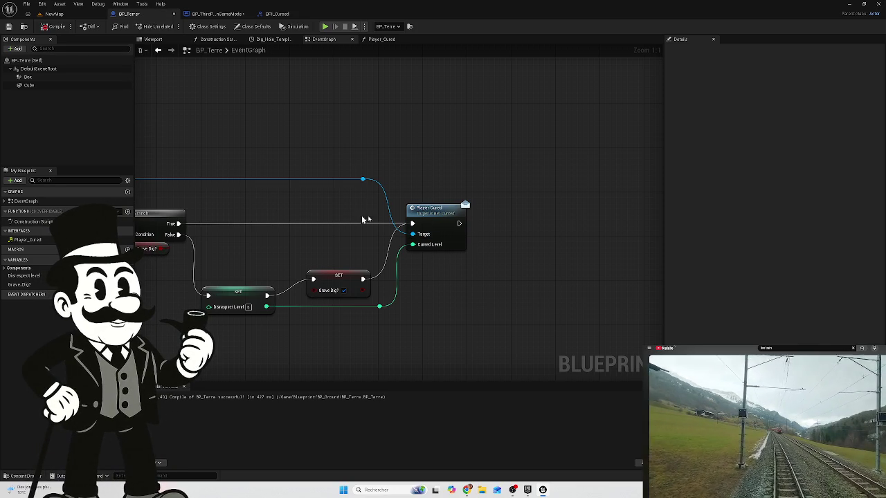
Inspect BP_Terre's Player Cured call and Branch chain, then show GameMode's event graph.
{"action": "left_click", "coordinate": [431, 213]}
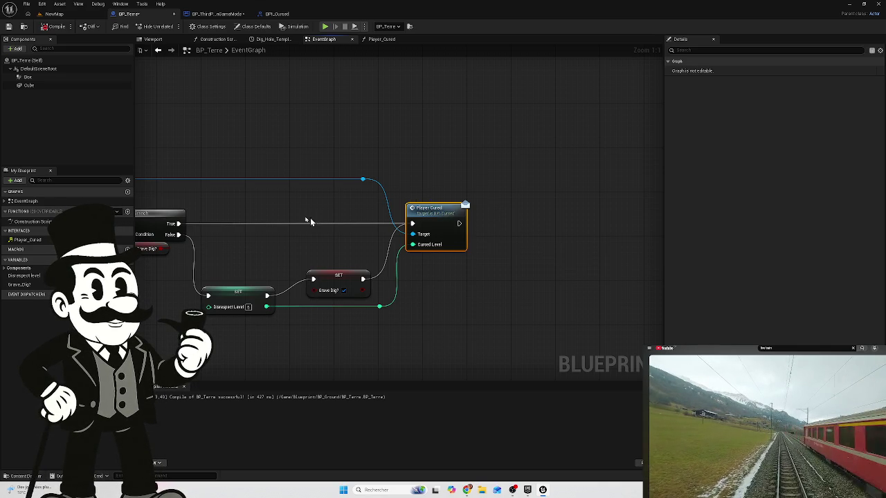
{"action": "left_click_drag", "start_coordinate": [336, 224], "coordinate": [532, 250]}
{"action": "left_click_drag", "start_coordinate": [208, 272], "coordinate": [357, 303]}
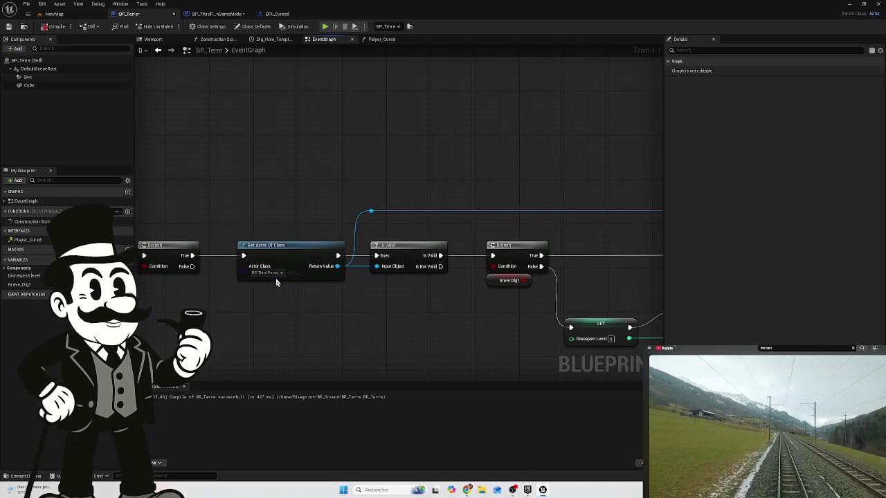
{"action": "left_click", "coordinate": [215, 14]}
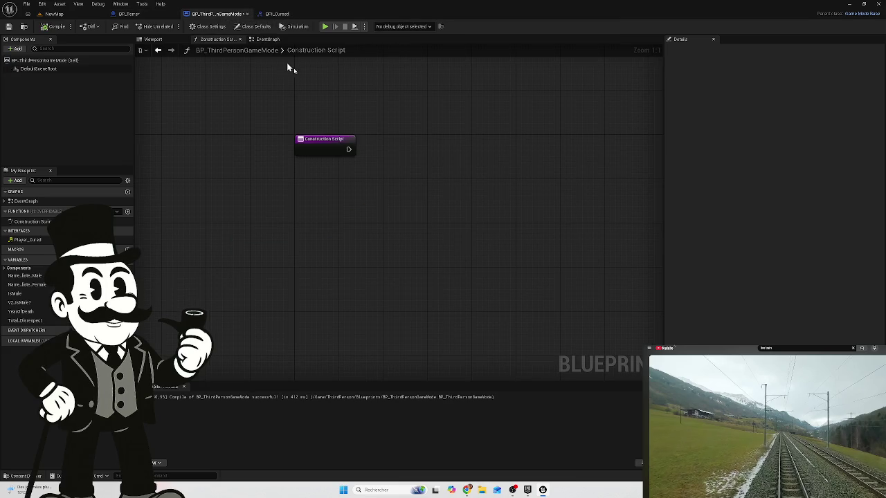
{"action": "mouse_move", "coordinate": [335, 203]}
{"action": "left_mouse_down"}
{"action": "mouse_move", "coordinate": [348, 272]}
{"action": "mouse_move", "coordinate": [380, 251]}
{"action": "left_mouse_up"}
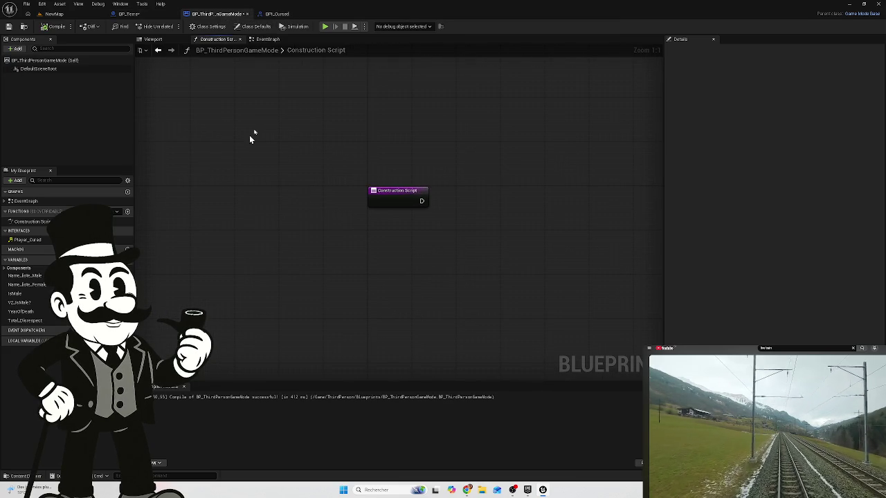
{"action": "left_click", "coordinate": [263, 39]}
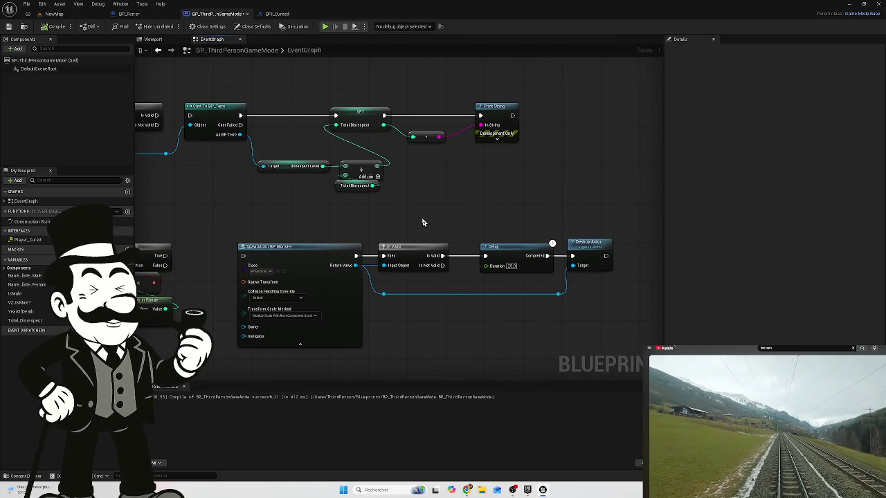
Search for a 'player cu' node off the Array Element wire, then dismiss the menu.
{"action": "mouse_move", "coordinate": [367, 215]}
{"action": "left_mouse_down"}
{"action": "mouse_move", "coordinate": [494, 221]}
{"action": "mouse_move", "coordinate": [354, 198]}
{"action": "mouse_move", "coordinate": [464, 307]}
{"action": "mouse_move", "coordinate": [257, 274]}
{"action": "mouse_move", "coordinate": [418, 193]}
{"action": "left_mouse_up"}
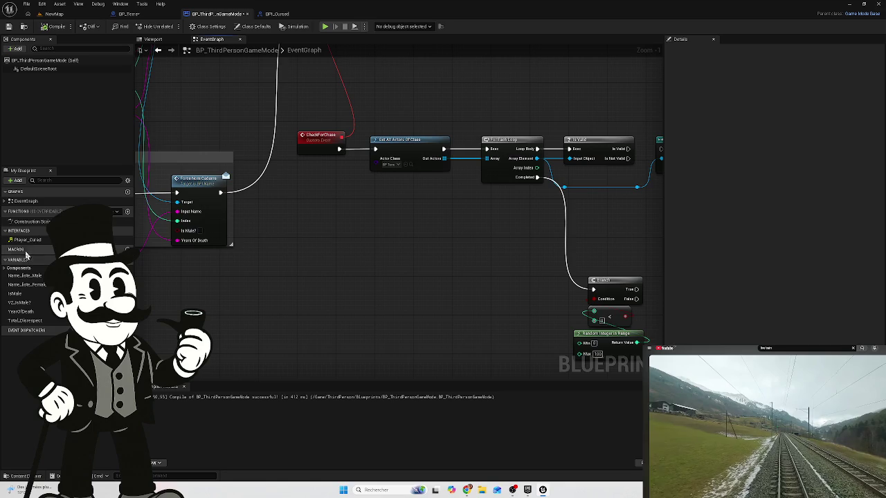
{"action": "mouse_move", "coordinate": [270, 249]}
{"action": "left_mouse_down"}
{"action": "mouse_move", "coordinate": [281, 245]}
{"action": "mouse_move", "coordinate": [210, 245]}
{"action": "left_mouse_up"}
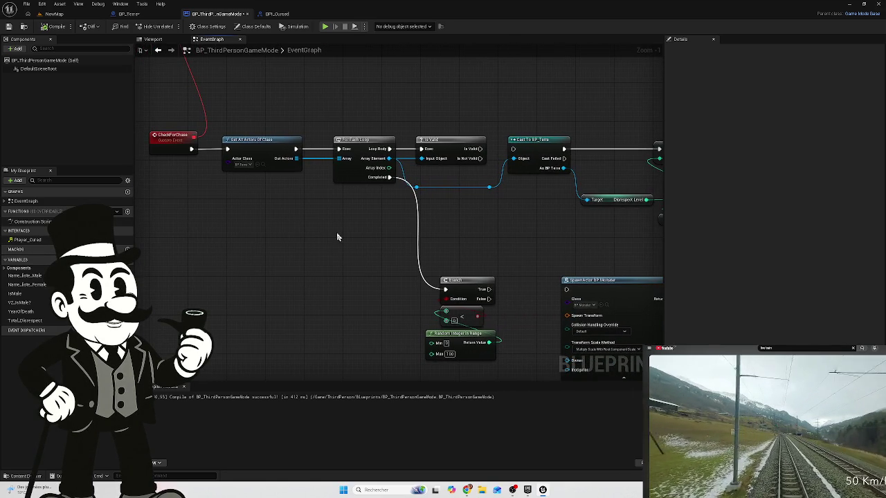
{"action": "left_click_drag", "start_coordinate": [338, 237], "coordinate": [301, 257]}
{"action": "scroll", "coordinate": [301, 260], "scroll_direction": "up", "scroll_amount": 1}
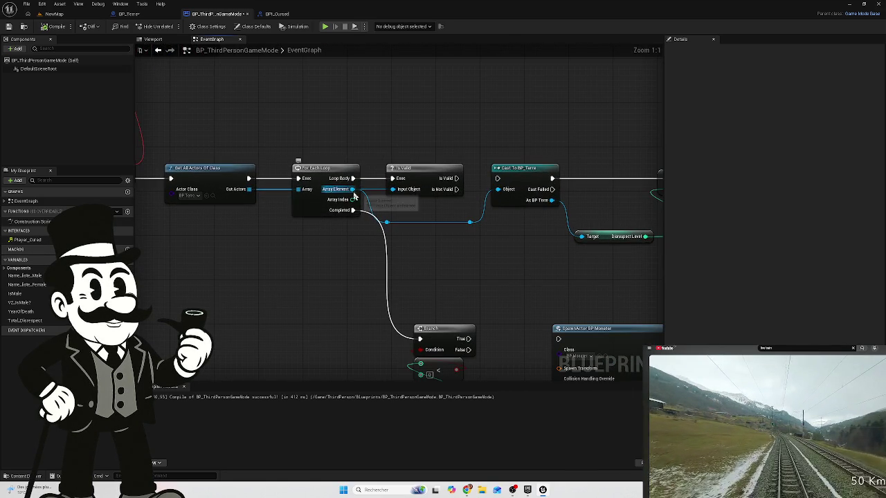
{"action": "mouse_move", "coordinate": [354, 196]}
{"action": "left_mouse_down"}
{"action": "mouse_move", "coordinate": [369, 154]}
{"action": "mouse_move", "coordinate": [400, 116]}
{"action": "left_mouse_up"}
{"action": "type", "text": "play"}
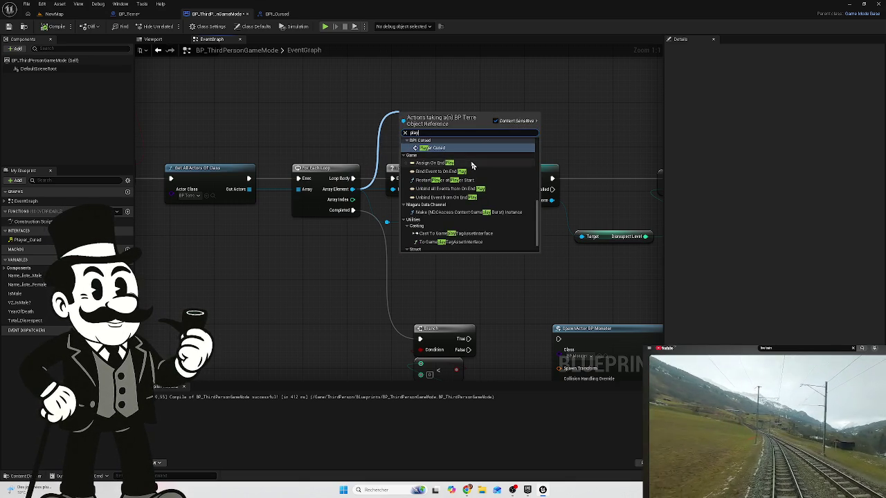
{"action": "type", "text": "er "}
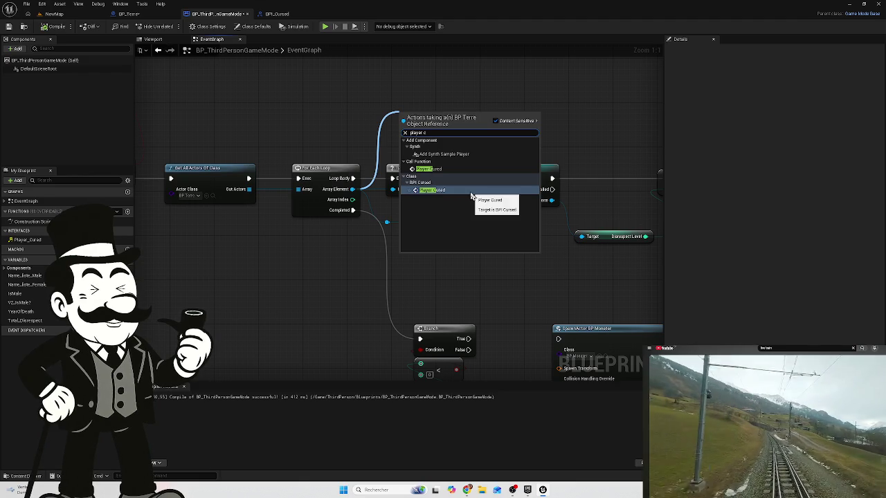
{"action": "type", "text": "cu"}
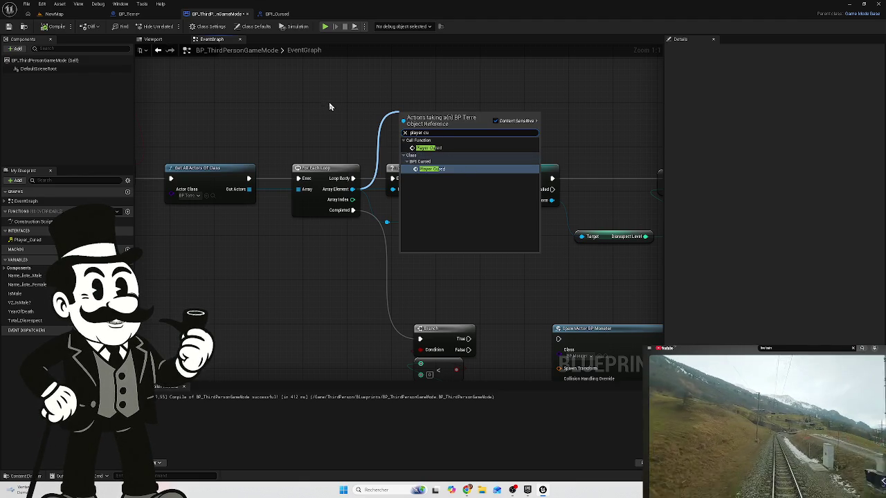
{"action": "right_click", "coordinate": [286, 138]}
Try a 'pl' action search near CheckForChase, then open the Player_Cured interface graph.
{"action": "left_click_drag", "start_coordinate": [287, 139], "coordinate": [485, 136]}
{"action": "mouse_move", "coordinate": [300, 266]}
{"action": "left_mouse_down"}
{"action": "mouse_move", "coordinate": [401, 351]}
{"action": "mouse_move", "coordinate": [392, 235]}
{"action": "left_mouse_up"}
{"action": "right_click", "coordinate": [400, 244]}
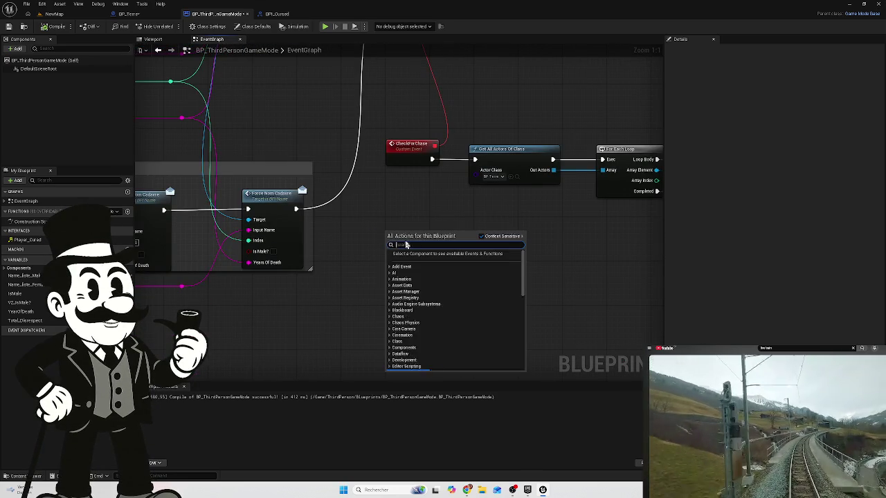
{"action": "type", "text": "pl"}
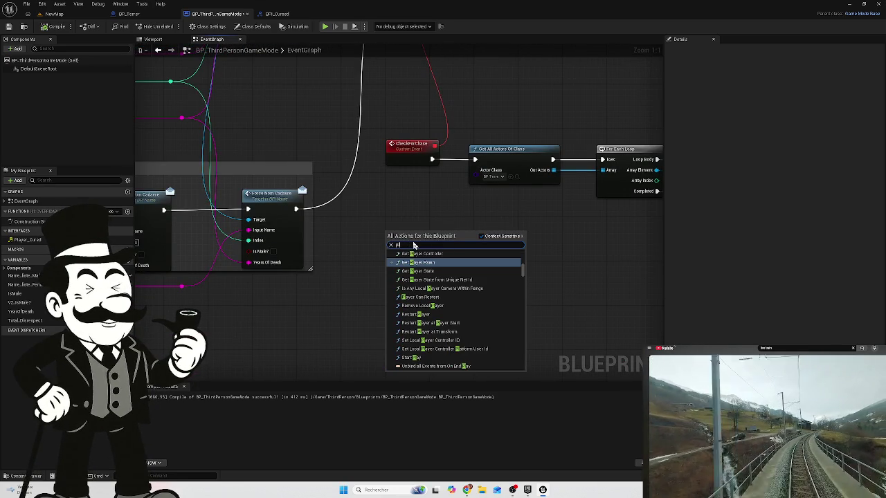
{"action": "left_click", "coordinate": [394, 218]}
{"action": "double_click", "coordinate": [22, 240]}
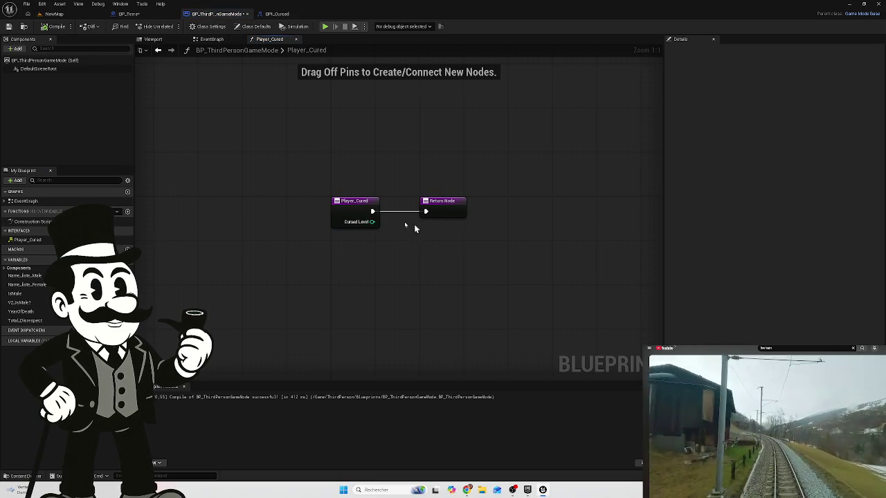
Convert the Player_Cured interface function into an Event Player_Cured node.
{"action": "left_click", "coordinate": [296, 39]}
{"action": "right_click", "coordinate": [24, 243]}
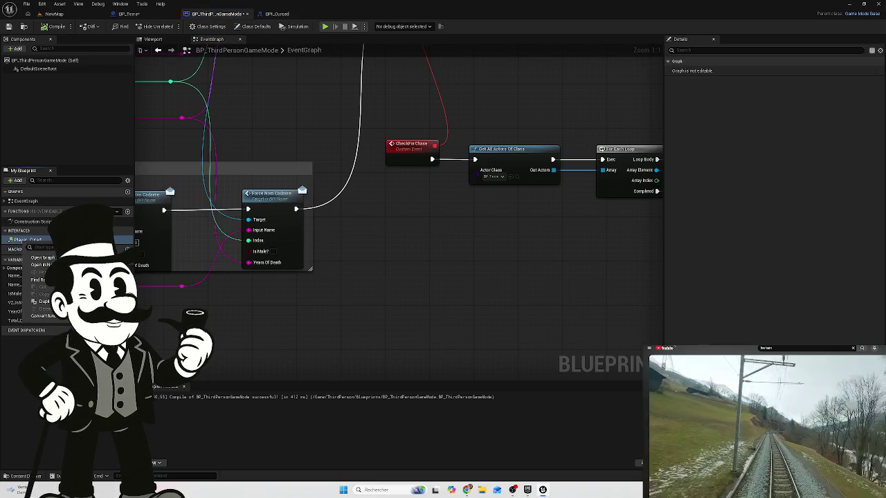
{"action": "scroll", "coordinate": [437, 236], "scroll_direction": "down", "scroll_amount": 3}
{"action": "mouse_move", "coordinate": [477, 198]}
{"action": "left_mouse_down"}
{"action": "mouse_move", "coordinate": [365, 238]}
{"action": "mouse_move", "coordinate": [374, 236]}
{"action": "left_mouse_up"}
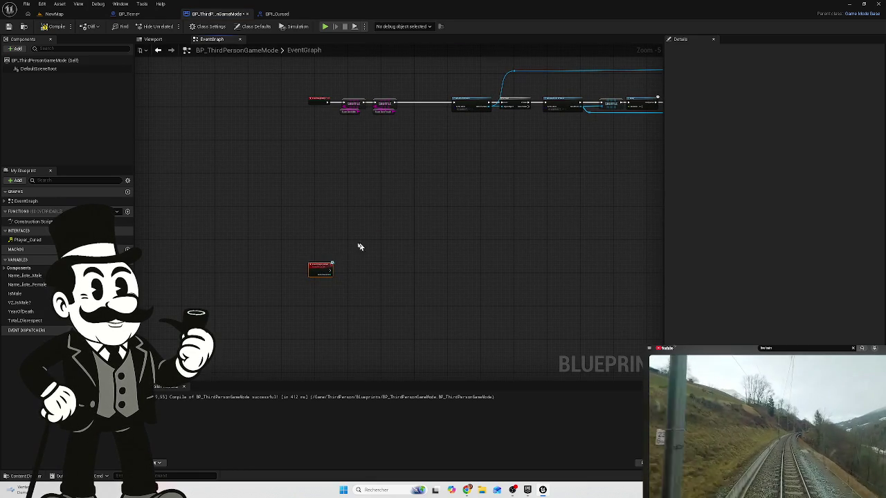
{"action": "mouse_move", "coordinate": [319, 264]}
{"action": "left_mouse_down"}
{"action": "mouse_move", "coordinate": [311, 122]}
{"action": "mouse_move", "coordinate": [320, 146]}
{"action": "mouse_move", "coordinate": [204, 170]}
{"action": "mouse_move", "coordinate": [171, 197]}
{"action": "mouse_move", "coordinate": [639, 214]}
{"action": "mouse_move", "coordinate": [253, 166]}
{"action": "mouse_move", "coordinate": [563, 238]}
{"action": "mouse_move", "coordinate": [623, 232]}
{"action": "mouse_move", "coordinate": [436, 235]}
{"action": "mouse_move", "coordinate": [412, 166]}
{"action": "mouse_move", "coordinate": [422, 254]}
{"action": "mouse_move", "coordinate": [408, 261]}
{"action": "mouse_move", "coordinate": [418, 242]}
{"action": "mouse_move", "coordinate": [431, 271]}
{"action": "left_mouse_up"}
{"action": "right_click", "coordinate": [179, 184]}
{"action": "right_click", "coordinate": [431, 271]}
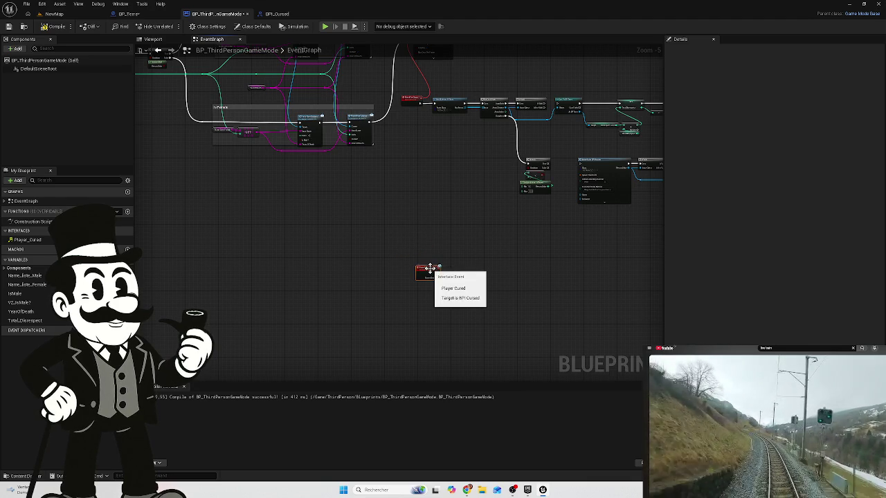
{"action": "left_click", "coordinate": [413, 160]}
Move the Event Player_Cured node into open space of the event graph.
{"action": "mouse_move", "coordinate": [413, 160]}
{"action": "left_mouse_down"}
{"action": "mouse_move", "coordinate": [427, 230]}
{"action": "mouse_move", "coordinate": [413, 229]}
{"action": "mouse_move", "coordinate": [441, 251]}
{"action": "mouse_move", "coordinate": [471, 242]}
{"action": "mouse_move", "coordinate": [373, 219]}
{"action": "left_mouse_up"}
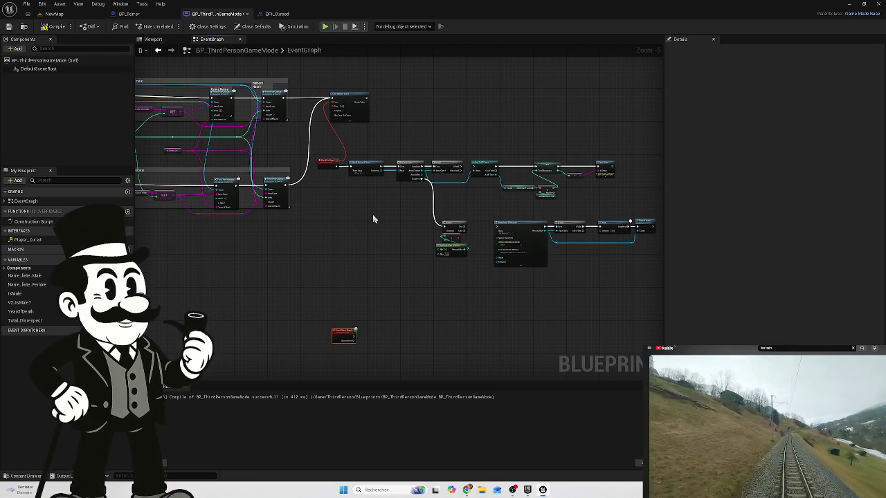
{"action": "scroll", "coordinate": [358, 228], "scroll_direction": "up", "scroll_amount": 2}
{"action": "left_click_drag", "start_coordinate": [379, 297], "coordinate": [330, 185]}
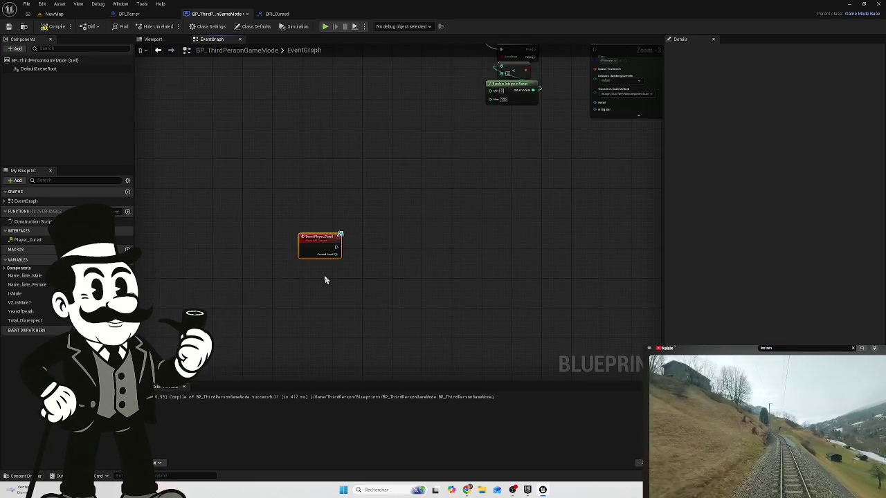
{"action": "scroll", "coordinate": [325, 278], "scroll_direction": "up", "scroll_amount": 3}
{"action": "left_click_drag", "start_coordinate": [386, 187], "coordinate": [259, 279]}
{"action": "mouse_move", "coordinate": [305, 224]}
{"action": "left_mouse_down"}
{"action": "mouse_move", "coordinate": [331, 231]}
{"action": "mouse_move", "coordinate": [283, 229]}
{"action": "left_mouse_up"}
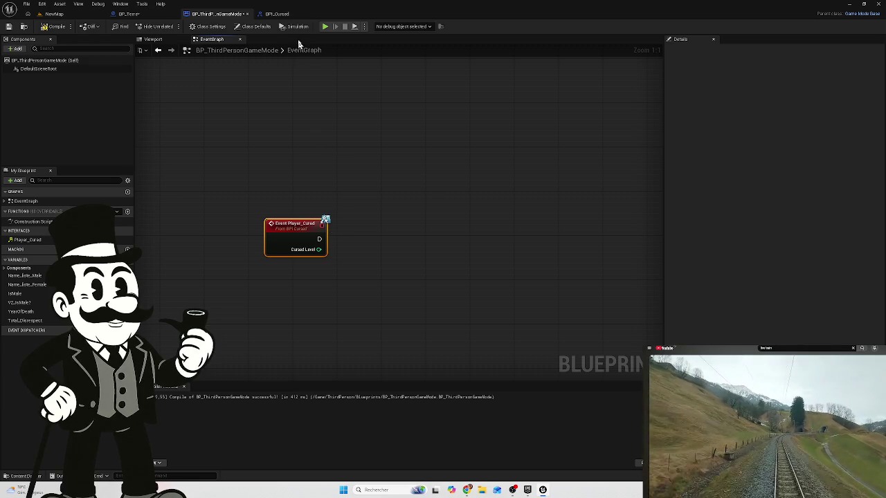
{"action": "left_click", "coordinate": [284, 14]}
Switch to BP_Terre and inspect its Player Cured call and Branch chain.
{"action": "left_click", "coordinate": [211, 14]}
{"action": "left_click", "coordinate": [123, 15]}
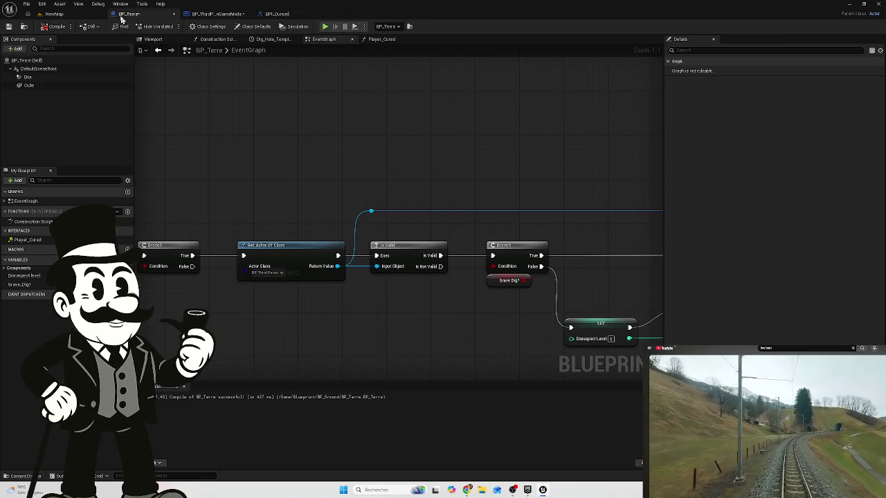
{"action": "scroll", "coordinate": [450, 187], "scroll_direction": "down", "scroll_amount": 4}
{"action": "scroll", "coordinate": [459, 212], "scroll_direction": "up", "scroll_amount": 4}
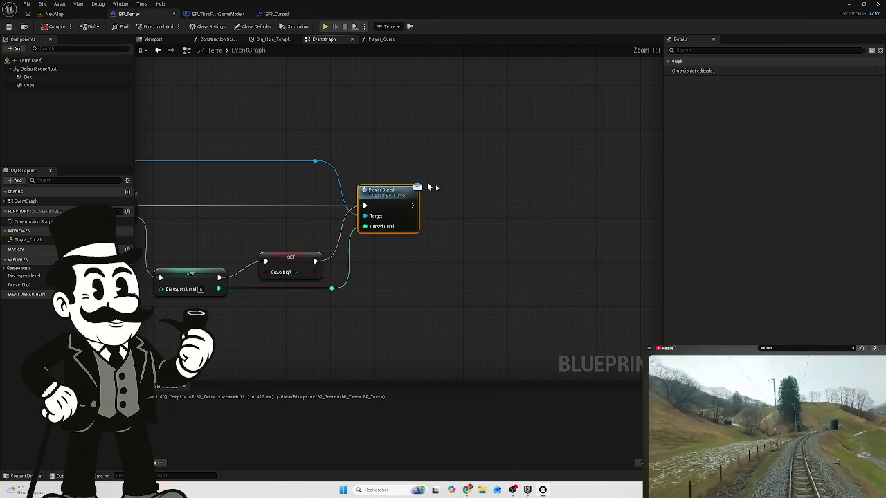
{"action": "mouse_move", "coordinate": [432, 241]}
{"action": "left_mouse_down"}
{"action": "mouse_move", "coordinate": [346, 287]}
{"action": "mouse_move", "coordinate": [413, 281]}
{"action": "mouse_move", "coordinate": [385, 256]}
{"action": "mouse_move", "coordinate": [352, 255]}
{"action": "left_mouse_up"}
{"action": "mouse_move", "coordinate": [303, 210]}
{"action": "left_mouse_down"}
{"action": "mouse_move", "coordinate": [358, 180]}
{"action": "mouse_move", "coordinate": [346, 182]}
{"action": "left_mouse_up"}
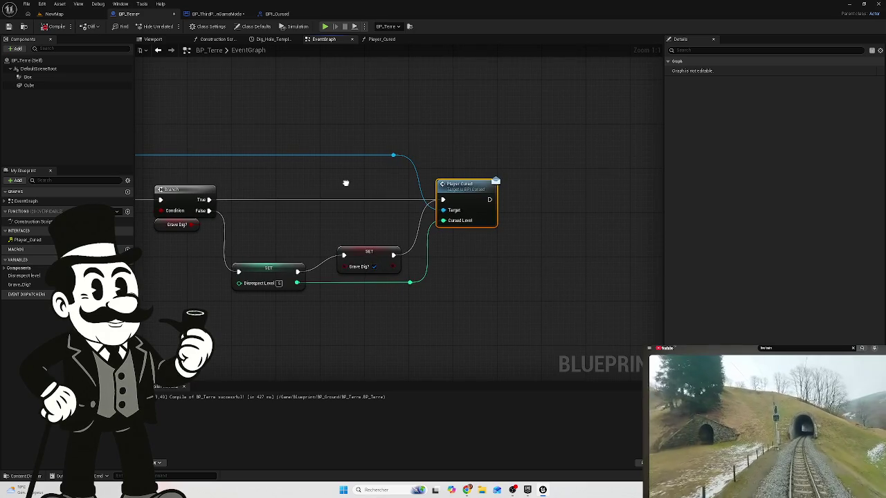
{"action": "scroll", "coordinate": [346, 183], "scroll_direction": "down", "scroll_amount": 1}
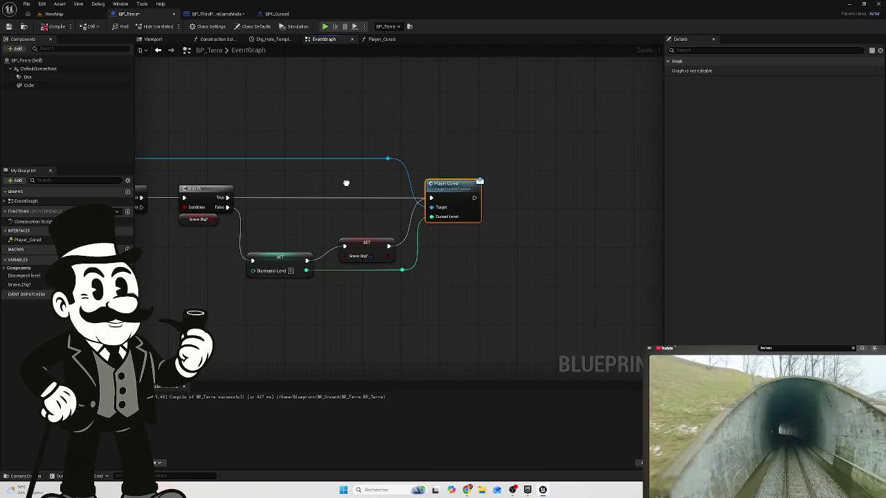
{"action": "scroll", "coordinate": [346, 182], "scroll_direction": "down", "scroll_amount": 3}
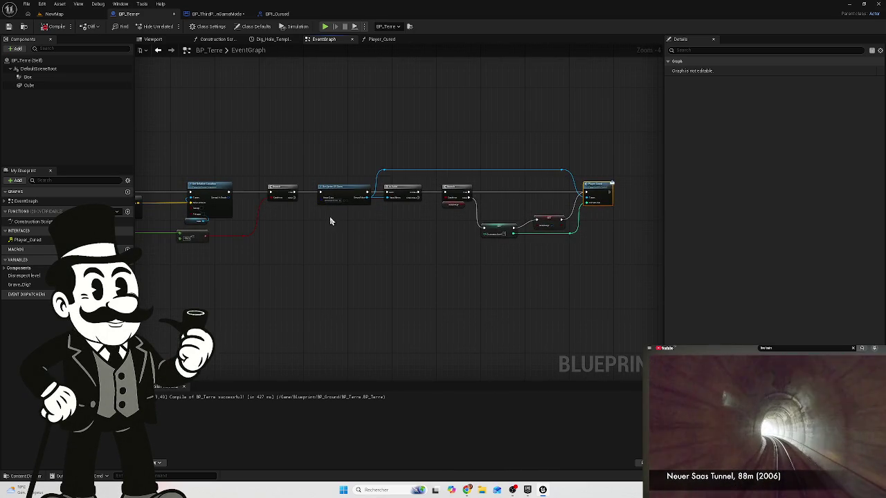
{"action": "scroll", "coordinate": [331, 221], "scroll_direction": "up", "scroll_amount": 4}
{"action": "left_click_drag", "start_coordinate": [513, 227], "coordinate": [304, 226]}
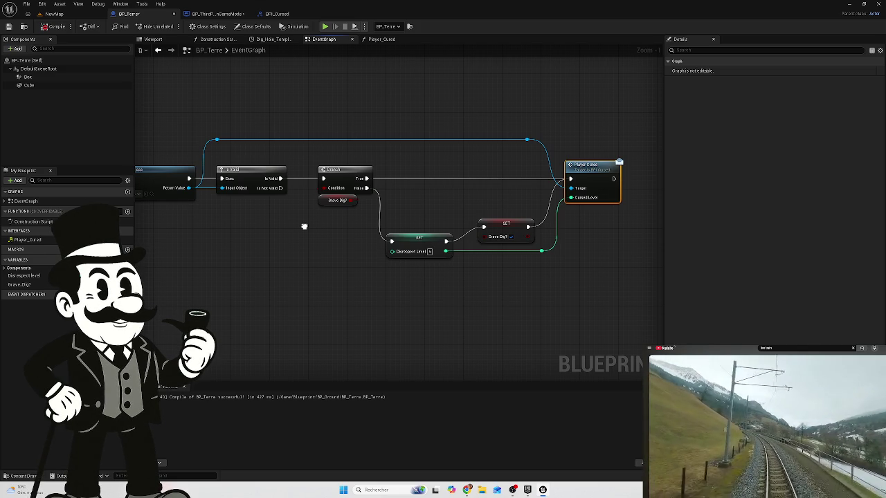
{"action": "left_click_drag", "start_coordinate": [303, 227], "coordinate": [308, 257]}
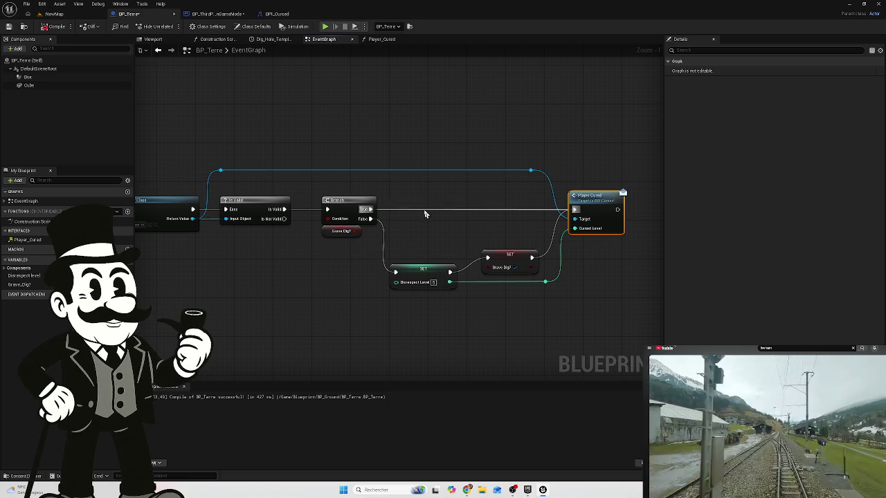
Compile BP_Terre, exposing the missing Cursed Value pin error, and open its Player_Cured graph.
{"action": "left_click", "coordinate": [54, 26]}
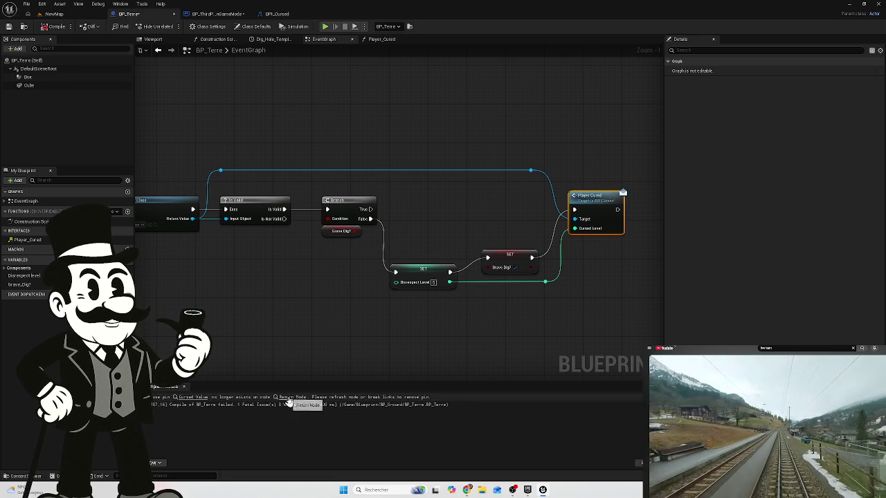
{"action": "left_click_drag", "start_coordinate": [403, 288], "coordinate": [320, 268]}
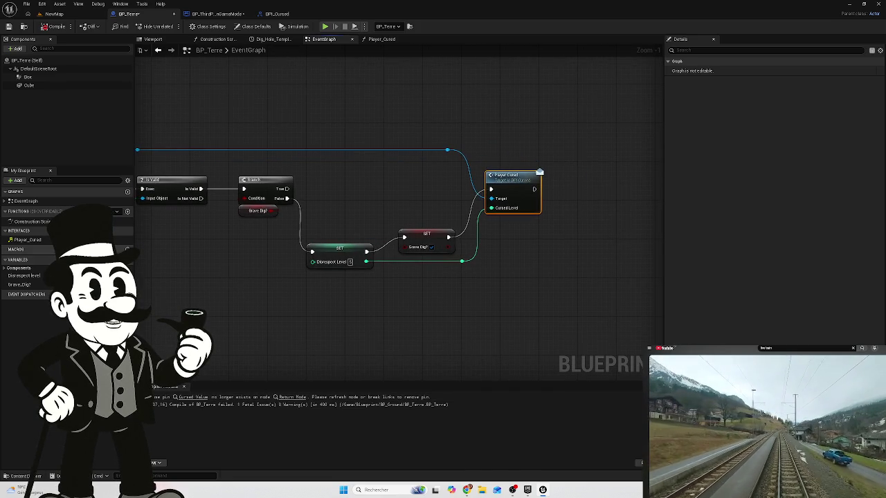
{"action": "double_click", "coordinate": [31, 240]}
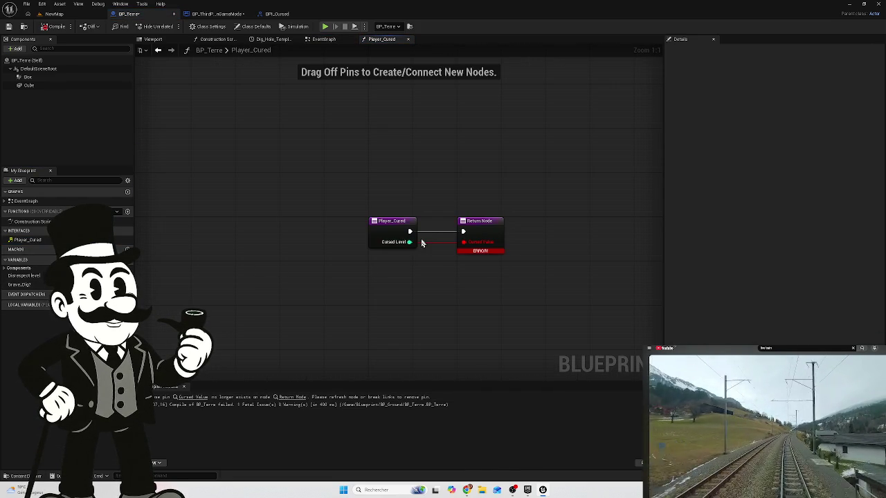
Remove the orphaned Cursed Value link from Player_Cured's Return Node, recompile BP_Terre, then view BPI_Cursed.
{"action": "left_click", "coordinate": [411, 243], "text": "alt"}
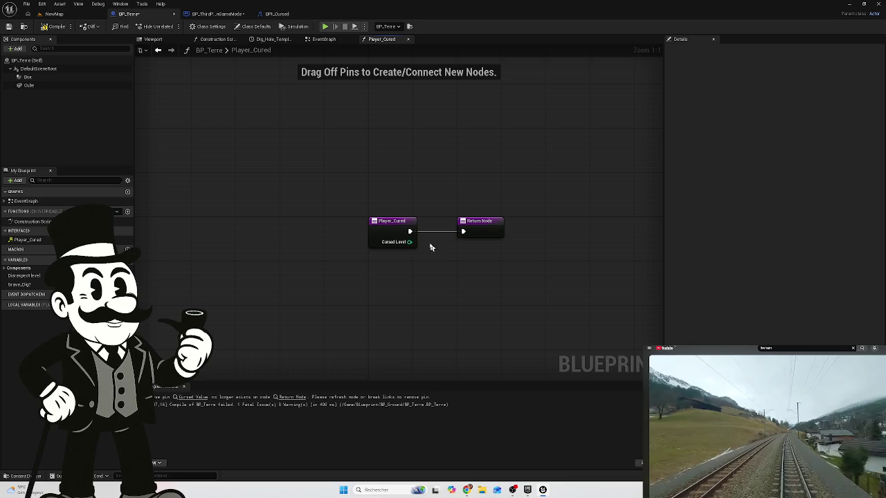
{"action": "left_click", "coordinate": [55, 26]}
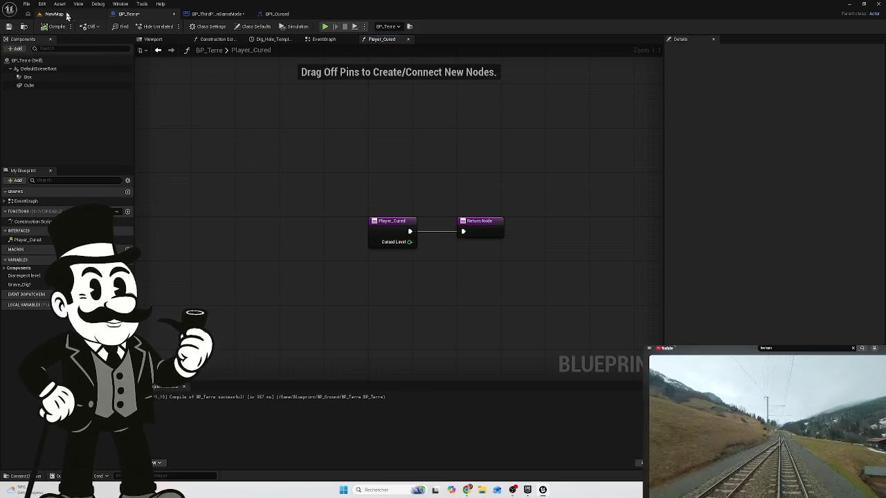
{"action": "left_click", "coordinate": [275, 15]}
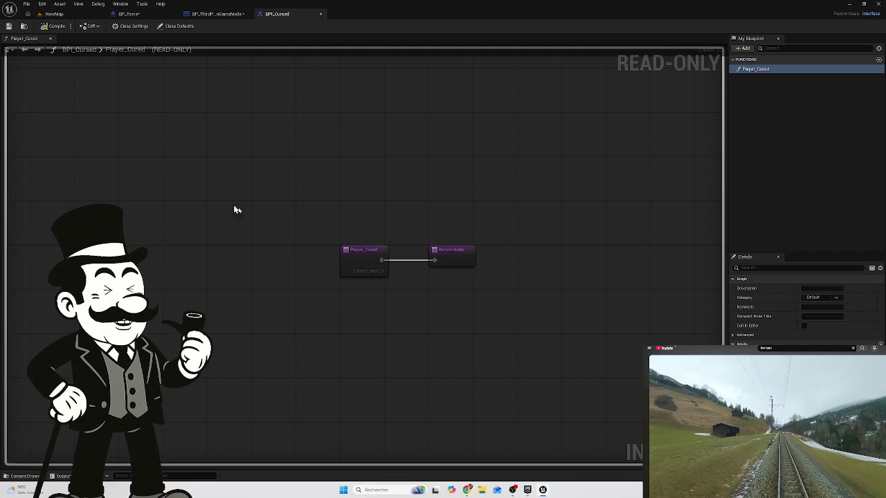
Back in BP_ThirdPersonGameMode, move Event Player_Cured near the Branch and Random Integer nodes.
{"action": "left_click", "coordinate": [213, 15]}
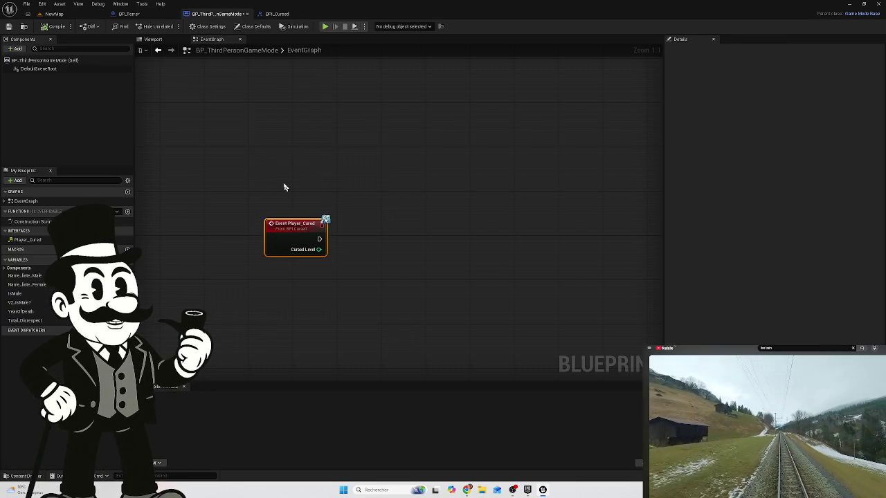
{"action": "scroll", "coordinate": [283, 187], "scroll_direction": "down", "scroll_amount": 3}
{"action": "left_click_drag", "start_coordinate": [309, 182], "coordinate": [387, 257]}
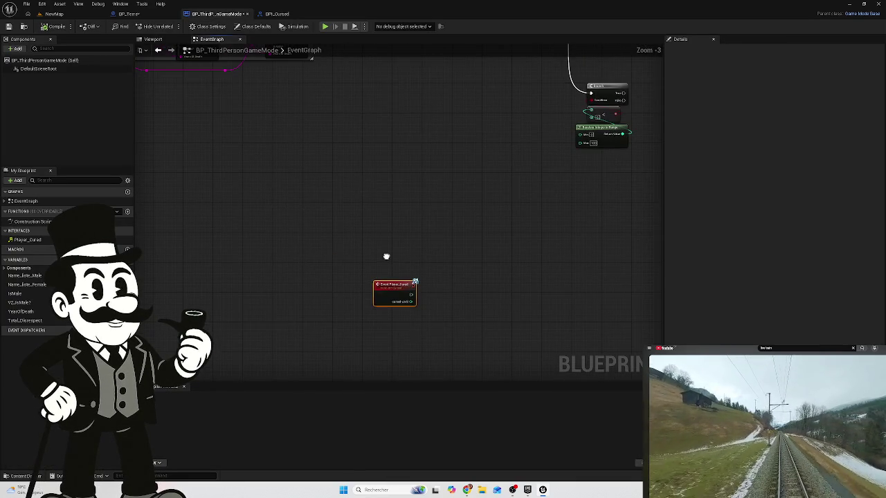
{"action": "left_click_drag", "start_coordinate": [393, 302], "coordinate": [444, 193]}
{"action": "left_click_drag", "start_coordinate": [476, 138], "coordinate": [459, 245]}
{"action": "mouse_move", "coordinate": [428, 287]}
{"action": "left_mouse_down"}
{"action": "mouse_move", "coordinate": [350, 282]}
{"action": "mouse_move", "coordinate": [371, 286]}
{"action": "left_mouse_up"}
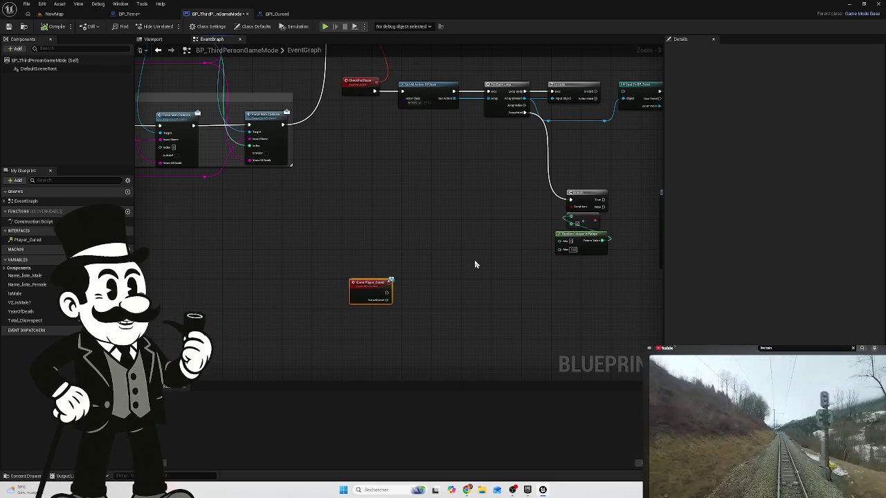
{"action": "left_click_drag", "start_coordinate": [464, 301], "coordinate": [419, 311]}
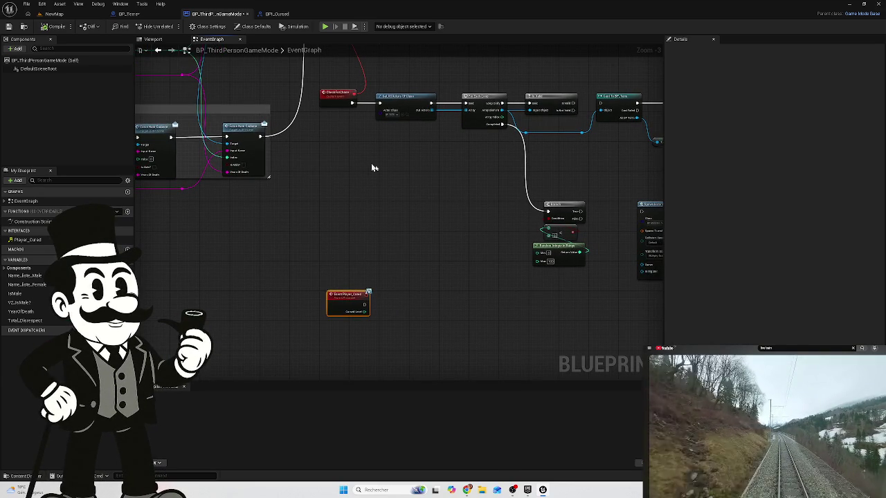
{"action": "left_click_drag", "start_coordinate": [473, 247], "coordinate": [408, 200]}
{"action": "mouse_move", "coordinate": [324, 198]}
{"action": "left_mouse_down"}
{"action": "mouse_move", "coordinate": [393, 271]}
{"action": "mouse_move", "coordinate": [306, 222]}
{"action": "mouse_move", "coordinate": [256, 214]}
{"action": "mouse_move", "coordinate": [408, 199]}
{"action": "left_mouse_up"}
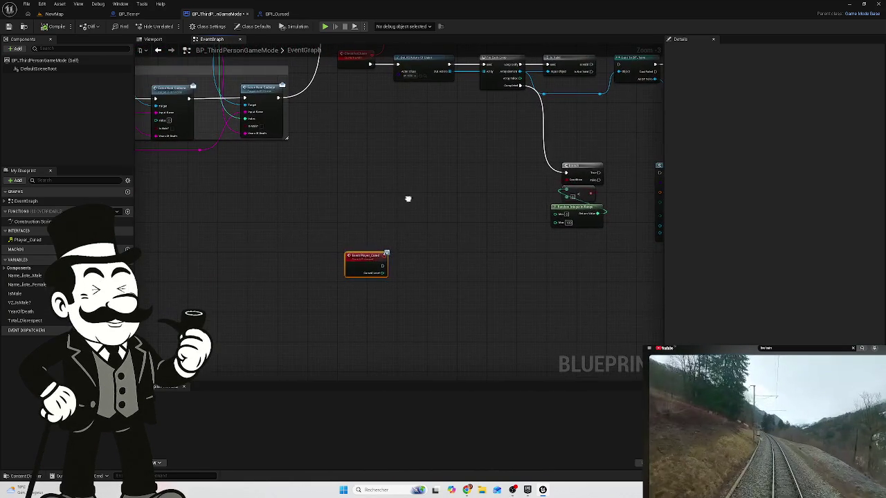
{"action": "left_click_drag", "start_coordinate": [361, 268], "coordinate": [358, 308]}
Check the upper node chains, then centre on Event Player_Cured and pull a wire from Cursed Level.
{"action": "scroll", "coordinate": [383, 328], "scroll_direction": "up", "scroll_amount": 3}
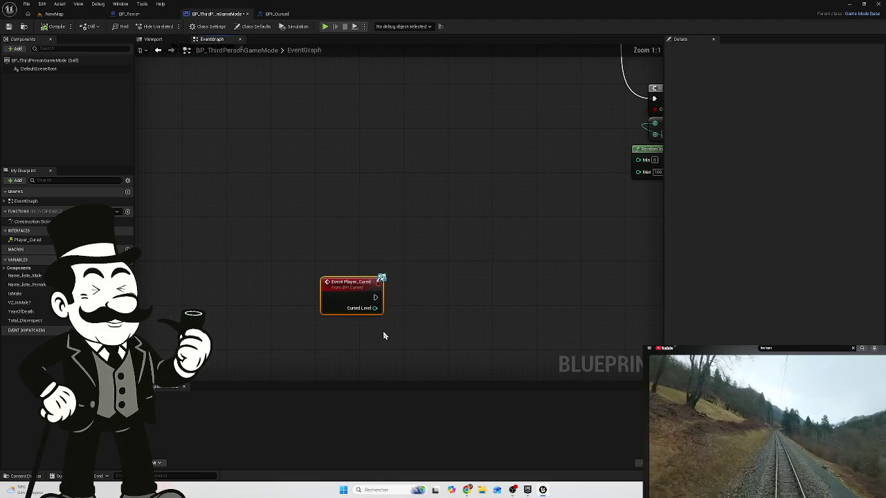
{"action": "mouse_move", "coordinate": [408, 322]}
{"action": "left_mouse_down"}
{"action": "mouse_move", "coordinate": [398, 302]}
{"action": "mouse_move", "coordinate": [298, 274]}
{"action": "left_mouse_up"}
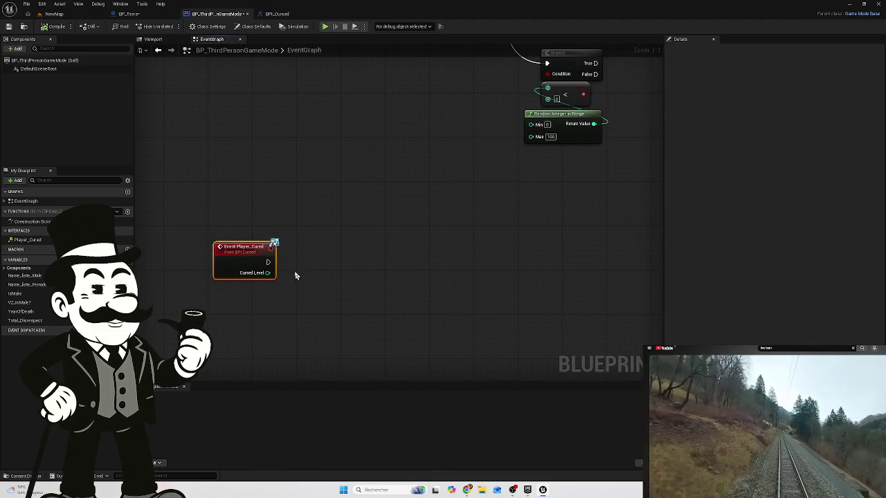
{"action": "mouse_move", "coordinate": [302, 221]}
{"action": "left_mouse_down"}
{"action": "mouse_move", "coordinate": [314, 208]}
{"action": "mouse_move", "coordinate": [358, 236]}
{"action": "mouse_move", "coordinate": [378, 223]}
{"action": "left_mouse_up"}
{"action": "scroll", "coordinate": [430, 316], "scroll_direction": "down", "scroll_amount": 3}
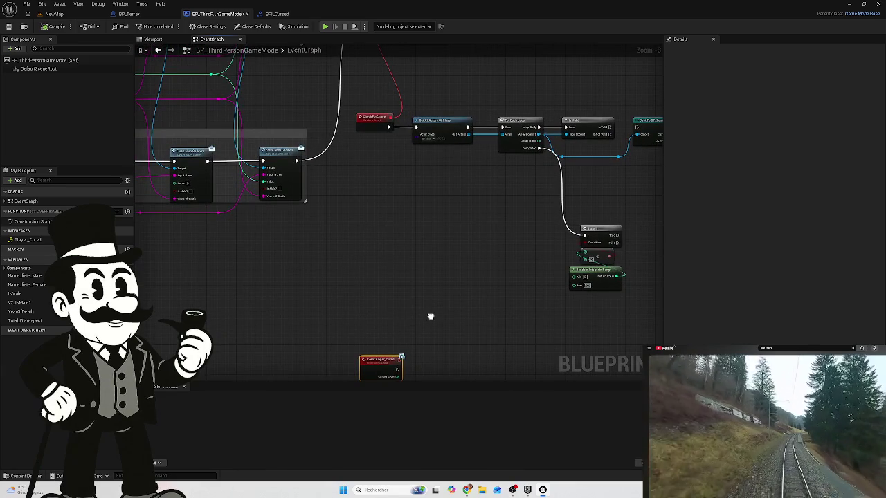
{"action": "mouse_move", "coordinate": [386, 164]}
{"action": "left_mouse_down"}
{"action": "mouse_move", "coordinate": [317, 192]}
{"action": "mouse_move", "coordinate": [458, 275]}
{"action": "mouse_move", "coordinate": [276, 275]}
{"action": "left_mouse_up"}
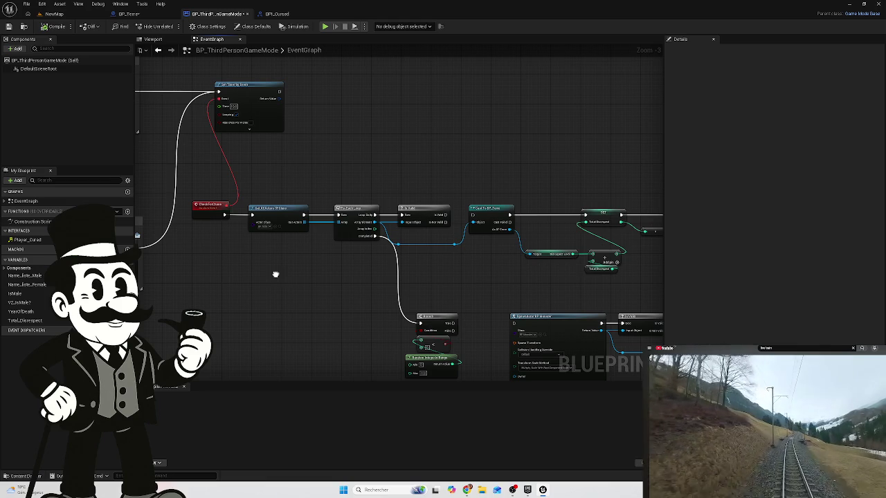
{"action": "scroll", "coordinate": [276, 274], "scroll_direction": "down", "scroll_amount": 1}
{"action": "mouse_move", "coordinate": [275, 275]}
{"action": "left_mouse_down"}
{"action": "mouse_move", "coordinate": [233, 234]}
{"action": "mouse_move", "coordinate": [220, 202]}
{"action": "mouse_move", "coordinate": [312, 166]}
{"action": "left_mouse_up"}
{"action": "scroll", "coordinate": [356, 170], "scroll_direction": "up", "scroll_amount": 1}
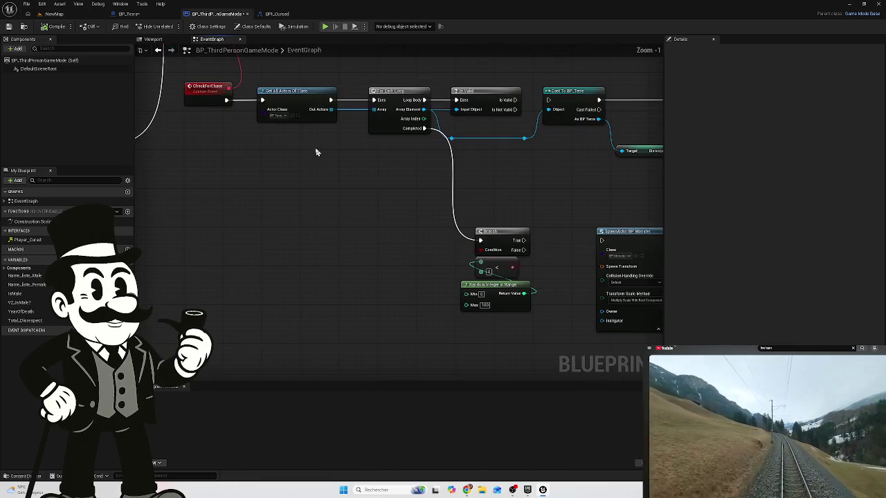
{"action": "scroll", "coordinate": [316, 148], "scroll_direction": "up", "scroll_amount": 1}
{"action": "left_click_drag", "start_coordinate": [371, 160], "coordinate": [358, 151]}
{"action": "scroll", "coordinate": [356, 173], "scroll_direction": "down", "scroll_amount": 1}
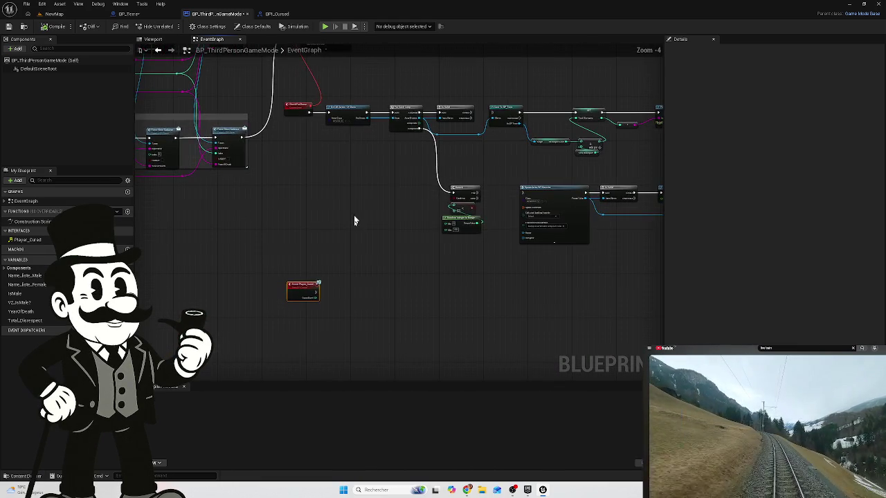
{"action": "scroll", "coordinate": [339, 310], "scroll_direction": "up", "scroll_amount": 3}
{"action": "left_click_drag", "start_coordinate": [311, 312], "coordinate": [347, 234]}
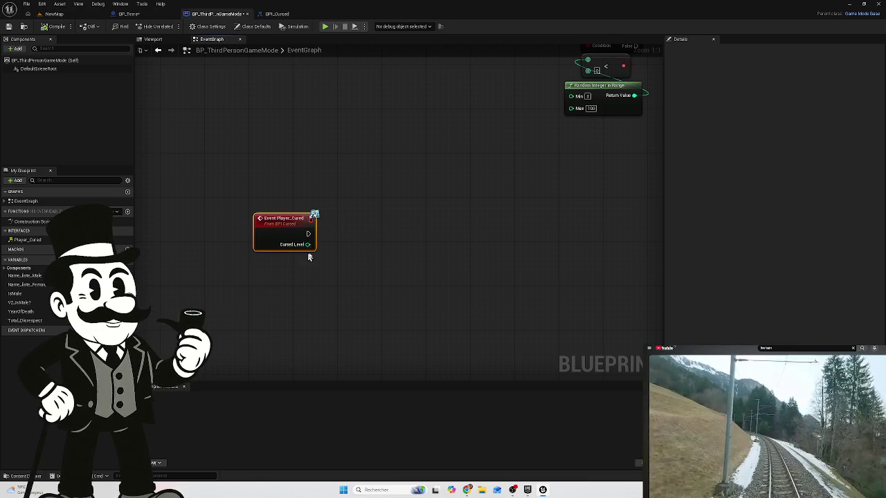
{"action": "left_click_drag", "start_coordinate": [308, 244], "coordinate": [360, 266]}
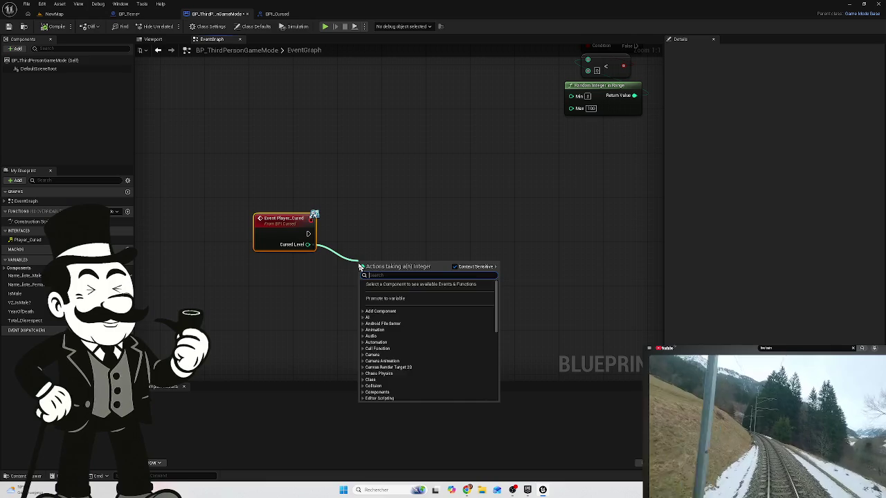
Add an Add node fed by Cursed Level and a Total Disrespect getter.
{"action": "type", "text": "add"}
{"action": "left_click", "coordinate": [399, 351]}
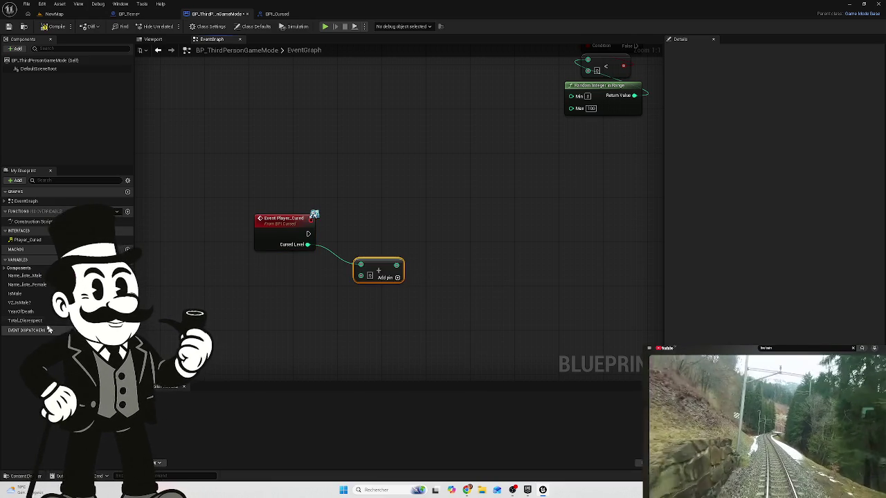
{"action": "left_click_drag", "start_coordinate": [27, 320], "coordinate": [319, 341]}
{"action": "left_click", "coordinate": [346, 352]}
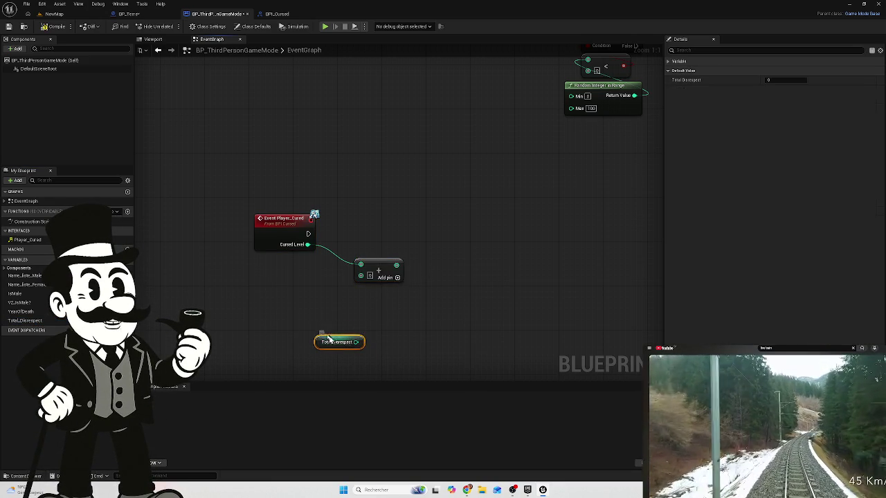
{"action": "left_click_drag", "start_coordinate": [334, 344], "coordinate": [284, 311]}
{"action": "left_click_drag", "start_coordinate": [344, 283], "coordinate": [361, 275]}
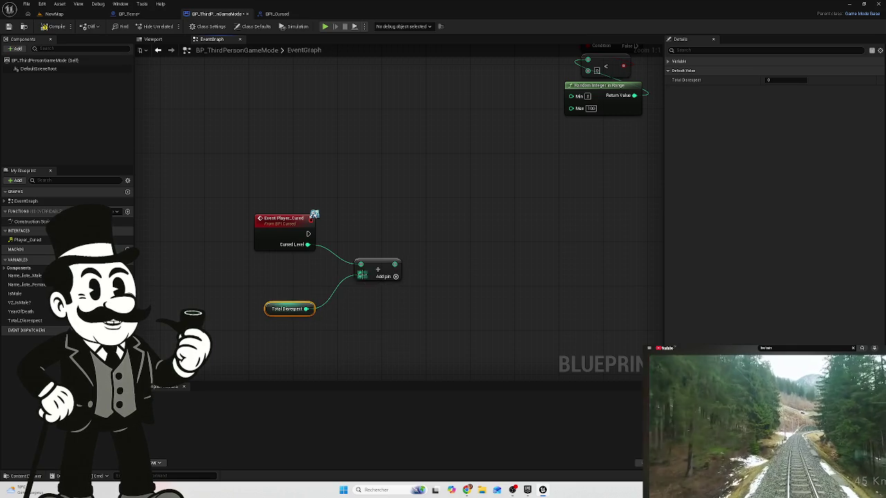
Add a SET Total Disrespect after Event Player_Cured and feed it the Add result.
{"action": "left_click_drag", "start_coordinate": [308, 233], "coordinate": [454, 236]}
{"action": "type", "text": "set d"}
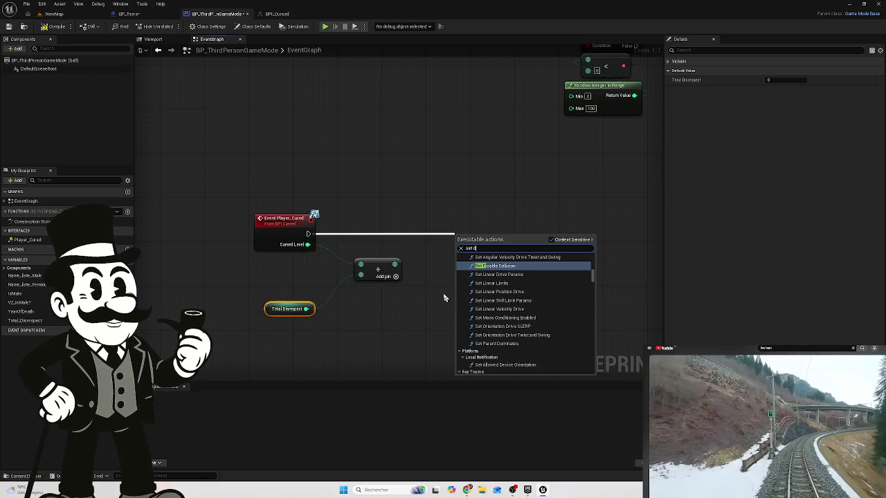
{"action": "key", "text": "BackSpace"}
{"action": "type", "text": "tot"}
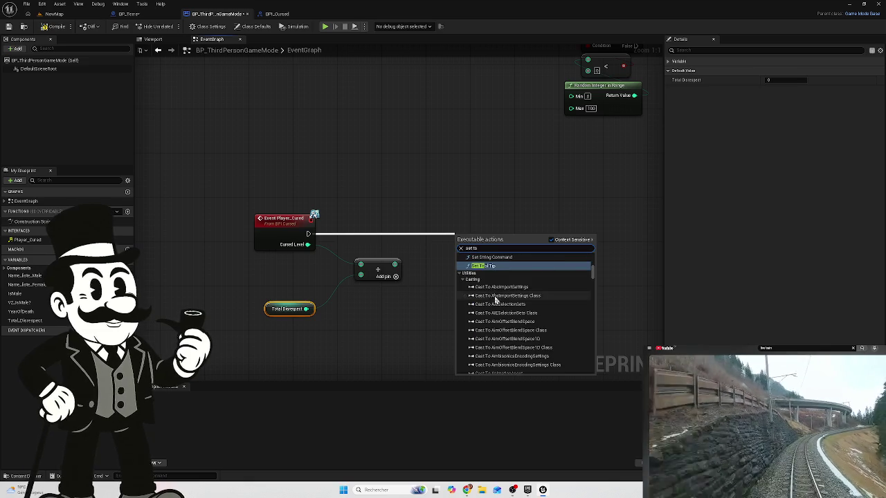
{"action": "left_click", "coordinate": [510, 349]}
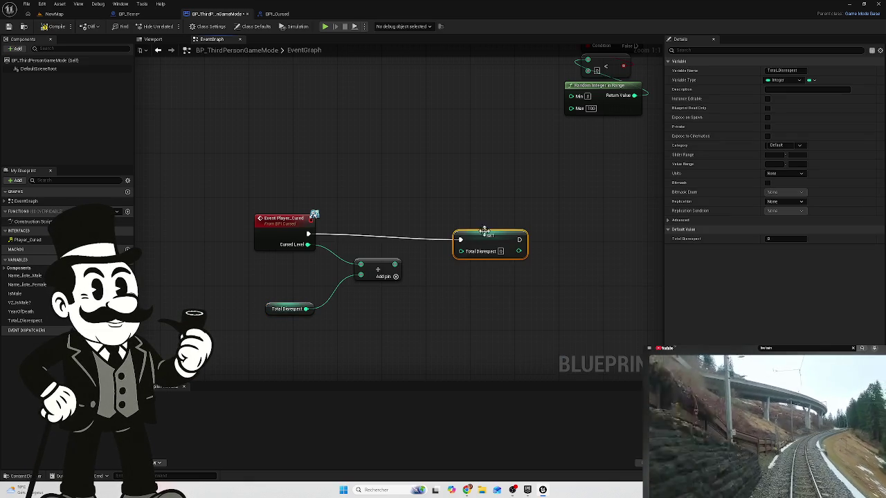
{"action": "left_click_drag", "start_coordinate": [488, 240], "coordinate": [460, 235]}
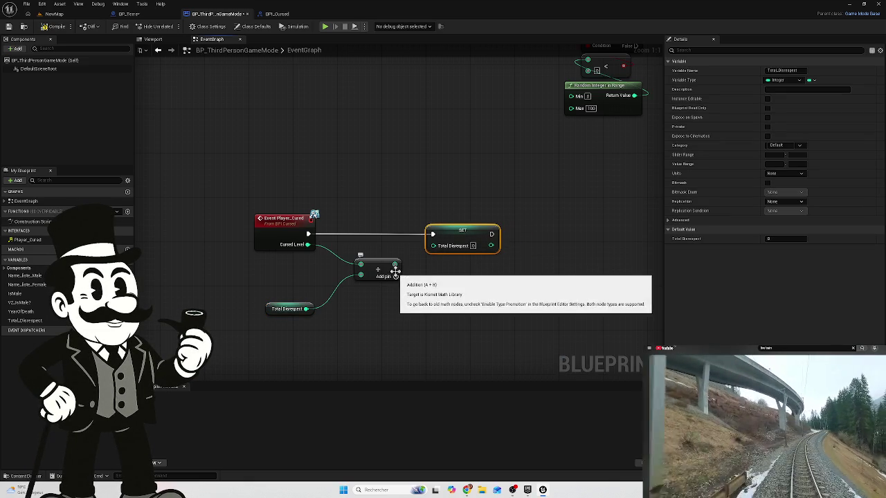
{"action": "left_click_drag", "start_coordinate": [393, 264], "coordinate": [432, 245]}
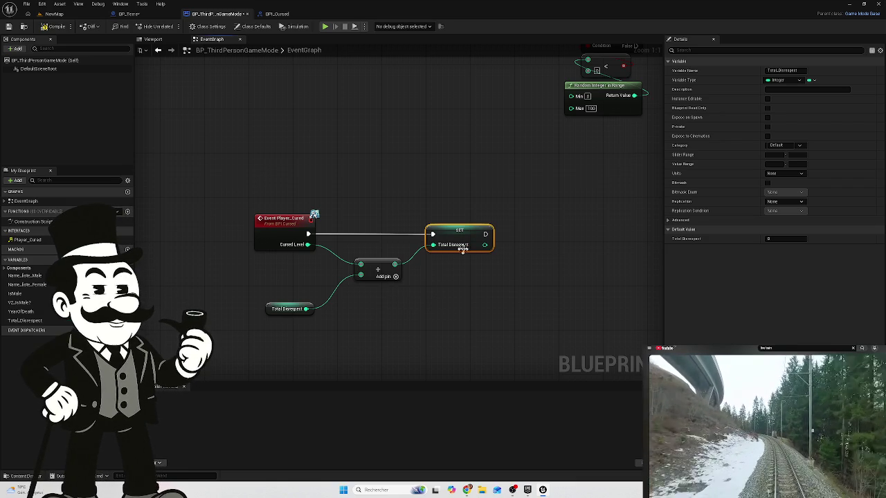
Inspect the Total Disrespect getter and Event Player_Cured, then look over the surrounding node chains.
{"action": "left_click", "coordinate": [294, 308]}
{"action": "left_click", "coordinate": [291, 235]}
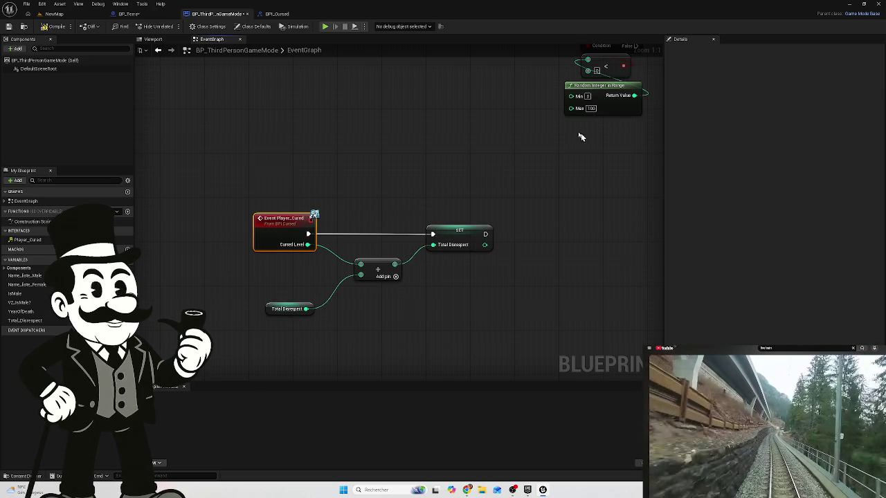
{"action": "scroll", "coordinate": [398, 184], "scroll_direction": "down", "scroll_amount": 4}
{"action": "mouse_move", "coordinate": [398, 183]}
{"action": "left_mouse_down"}
{"action": "mouse_move", "coordinate": [380, 184]}
{"action": "mouse_move", "coordinate": [366, 247]}
{"action": "left_mouse_up"}
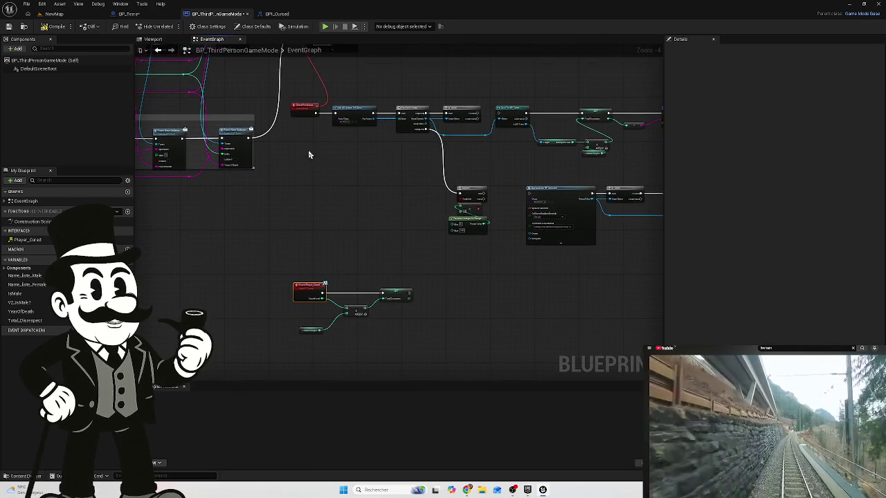
{"action": "scroll", "coordinate": [311, 155], "scroll_direction": "up", "scroll_amount": 4}
{"action": "mouse_move", "coordinate": [379, 169]}
{"action": "left_mouse_down"}
{"action": "mouse_move", "coordinate": [371, 162]}
{"action": "mouse_move", "coordinate": [379, 173]}
{"action": "left_mouse_up"}
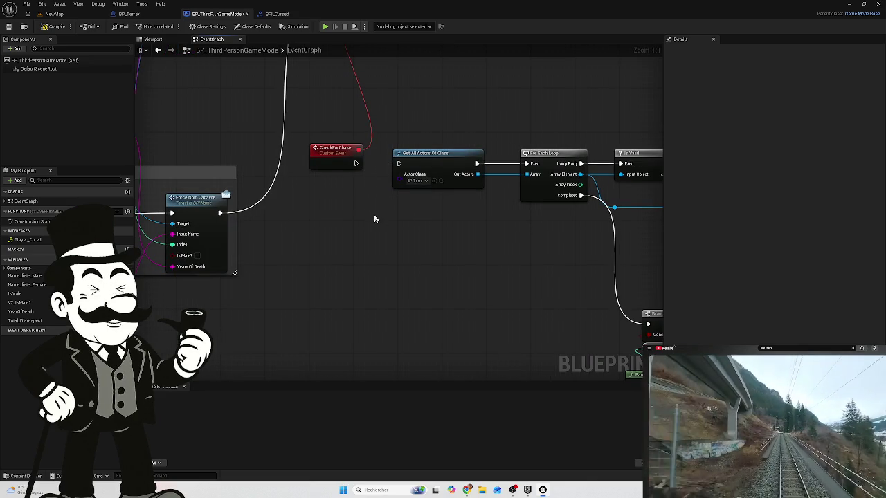
{"action": "mouse_move", "coordinate": [366, 216]}
{"action": "left_mouse_down"}
{"action": "mouse_move", "coordinate": [381, 223]}
{"action": "mouse_move", "coordinate": [325, 180]}
{"action": "left_mouse_up"}
{"action": "left_click_drag", "start_coordinate": [420, 279], "coordinate": [356, 84]}
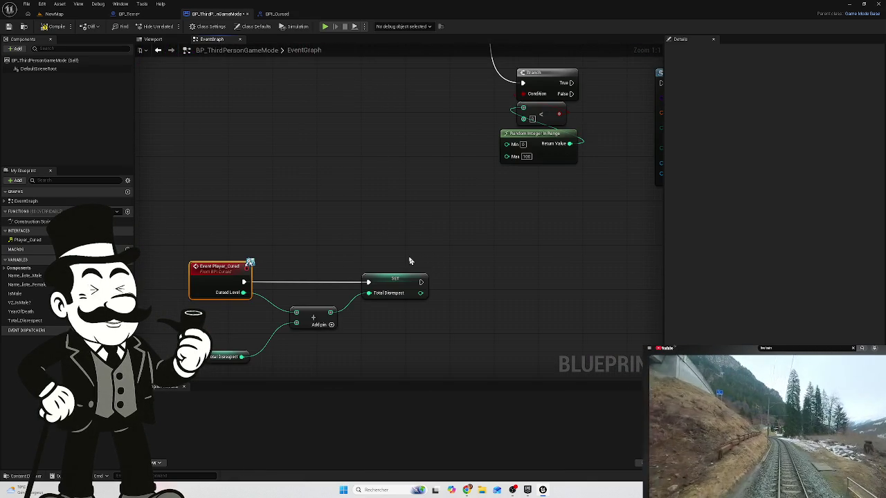